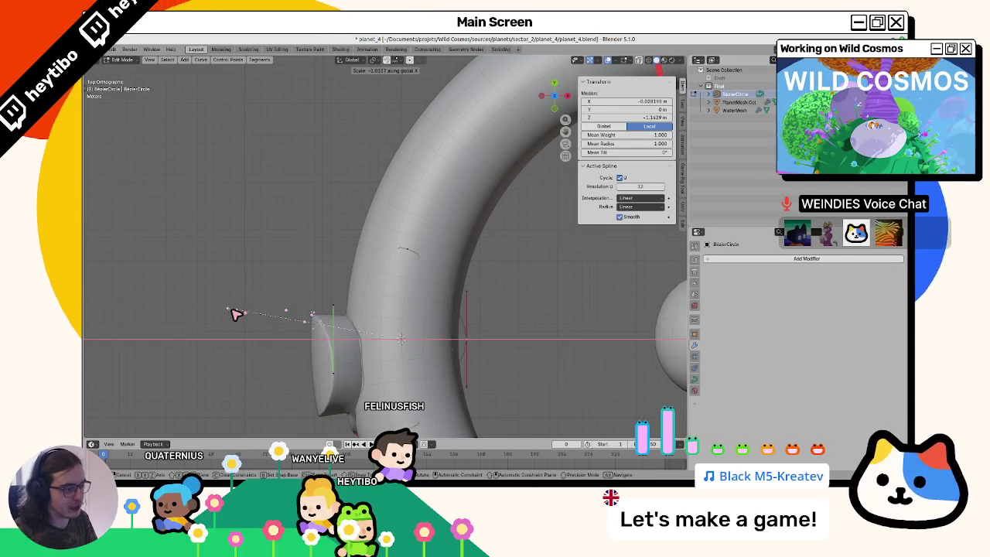
Cancel the X scale on the curve circle and orbit to view the tube in perspective
key("Escape")
scroll(395, 291, "down", 3)
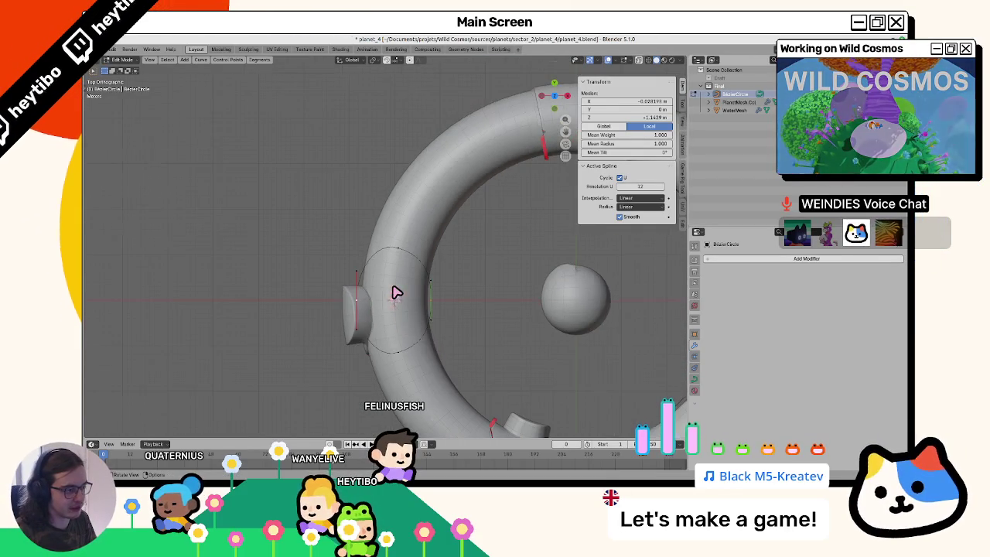
mouse_move(410, 325)
left_mouse_down()
mouse_move(372, 236)
mouse_move(456, 267)
mouse_move(508, 269)
mouse_move(477, 294)
left_mouse_up()
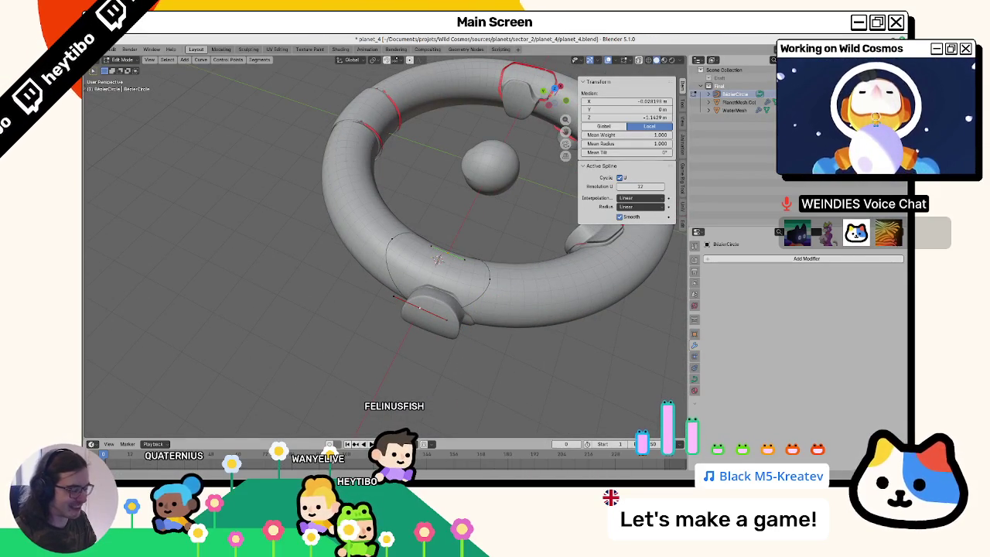
In Godot, orbit down over the planet_4 water ring, then switch to the Blender whiteboard
key("alt+Tab")
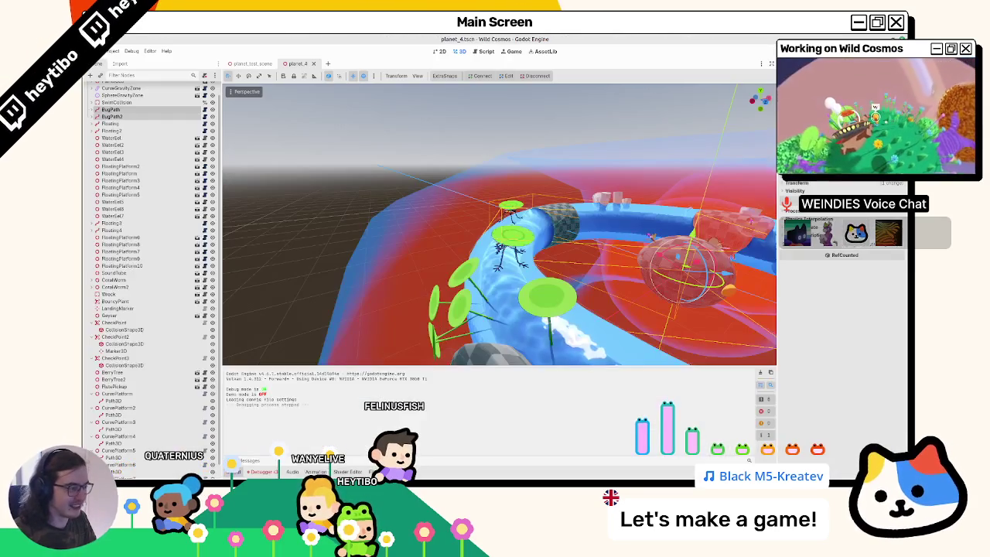
mouse_move(531, 211)
left_mouse_down()
mouse_move(534, 259)
mouse_move(616, 272)
mouse_move(454, 268)
mouse_move(334, 213)
left_mouse_up()
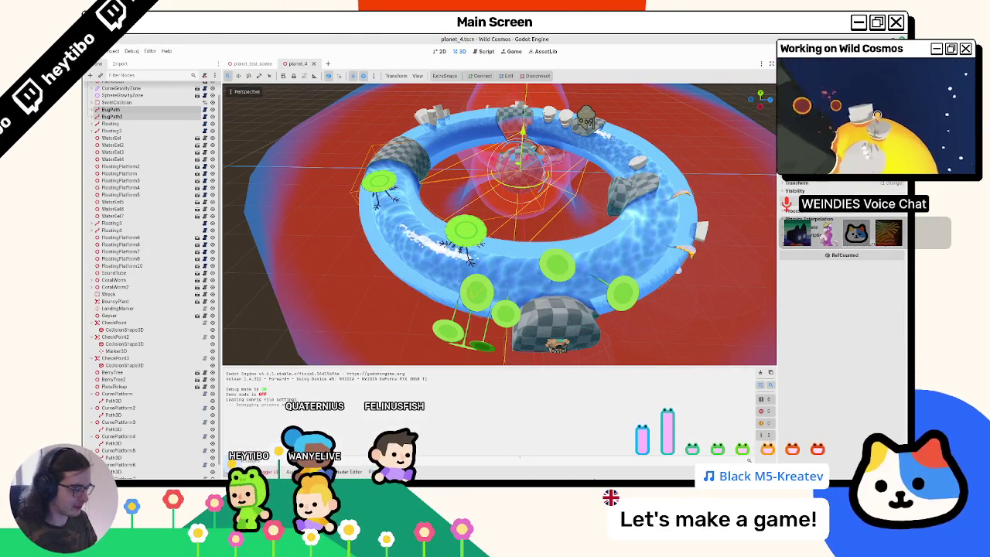
key("alt+Tab")
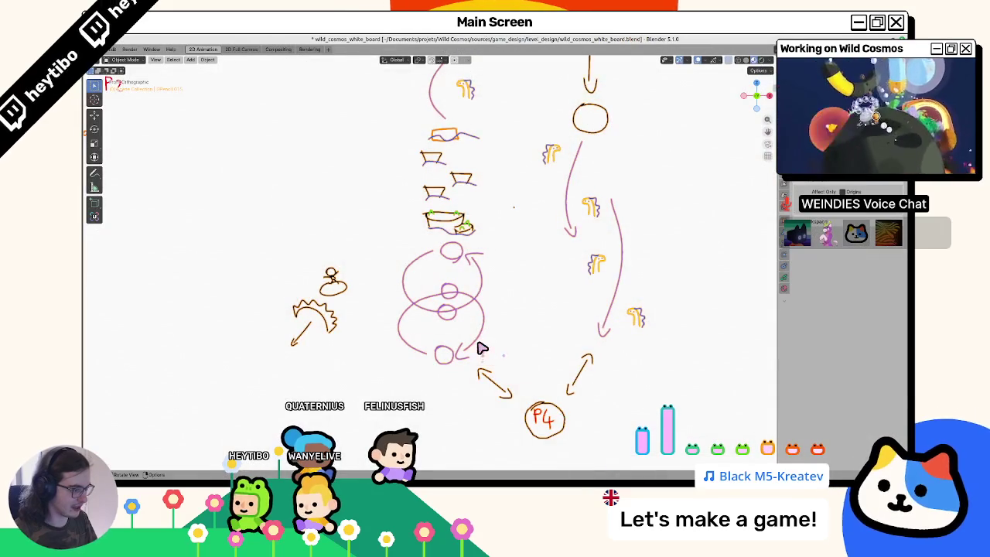
Enter Draw Mode, sketch a stroke left of the looping circles, and switch the colour to black
scroll(480, 344, "down", 4)
scroll(462, 316, "up", 3)
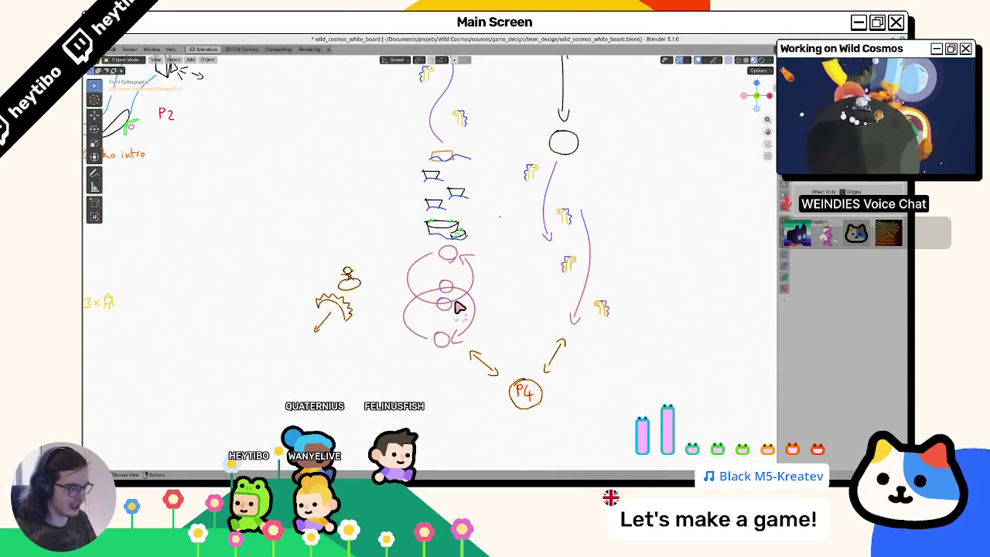
key("ctrl+Tab")
left_click_drag(345, 260, 396, 302)
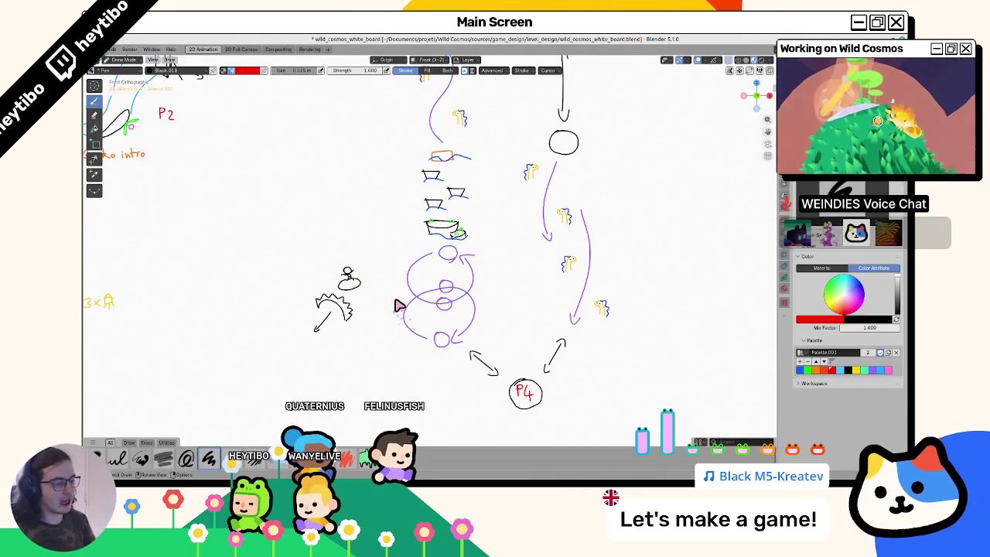
left_click(847, 370)
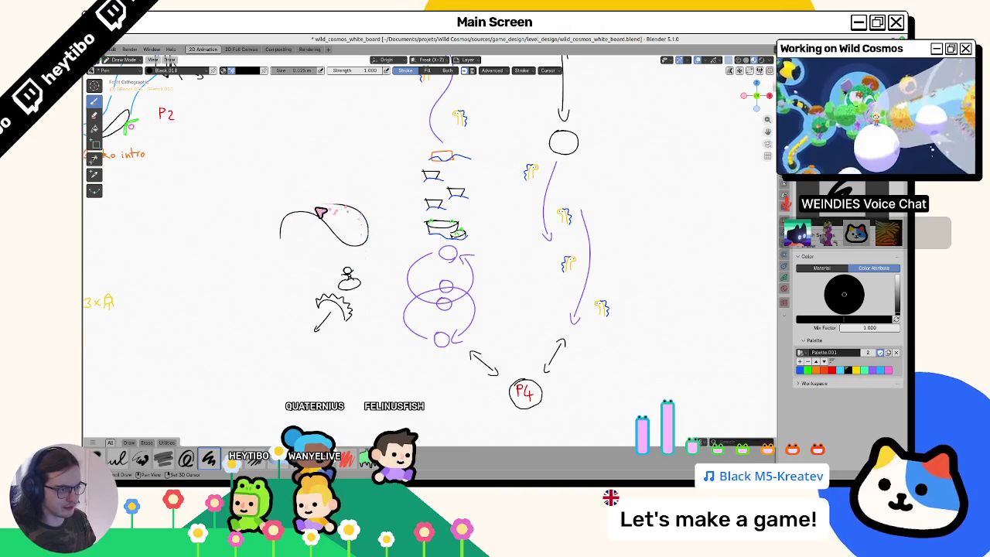
Back in Godot, select BugPath and frame a ring-level view of its path
key("alt+Tab")
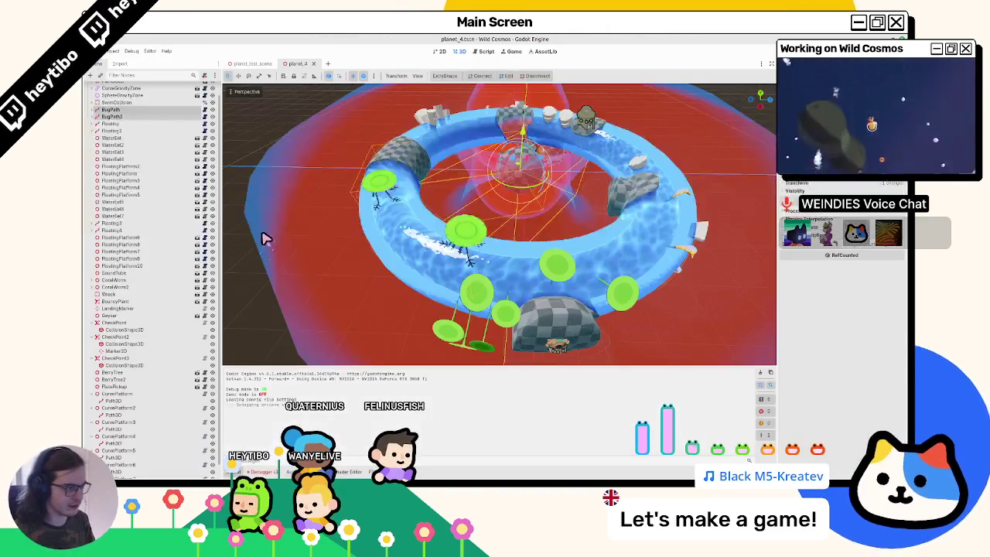
left_click(109, 112)
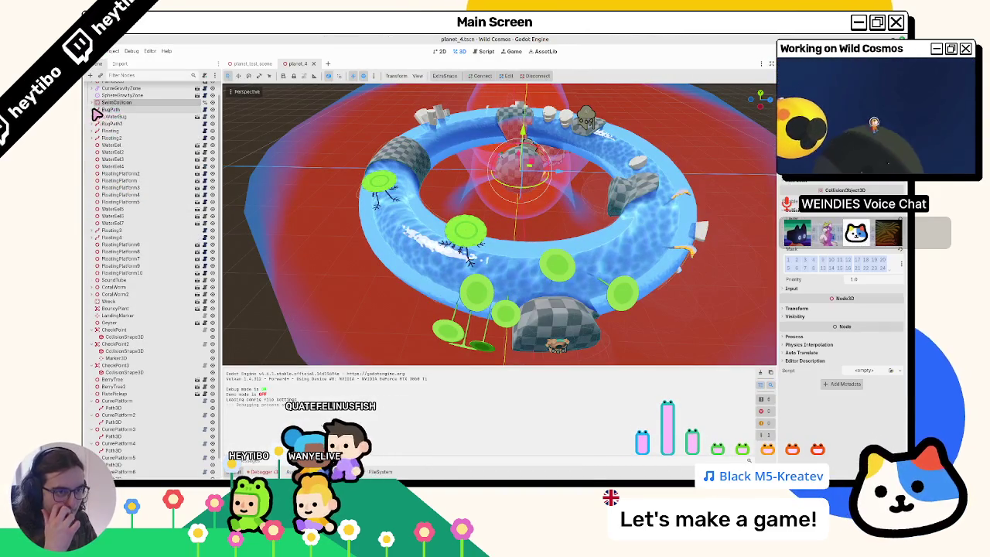
key("f")
mouse_move(328, 281)
left_mouse_down()
mouse_move(268, 206)
mouse_move(387, 164)
mouse_move(515, 160)
mouse_move(500, 173)
mouse_move(531, 311)
mouse_move(482, 214)
mouse_move(332, 233)
mouse_move(420, 182)
mouse_move(461, 194)
mouse_move(439, 226)
mouse_move(464, 183)
mouse_move(470, 211)
mouse_move(464, 188)
mouse_move(477, 181)
mouse_move(442, 261)
mouse_move(449, 270)
mouse_move(457, 260)
mouse_move(433, 232)
mouse_move(363, 186)
left_mouse_up()
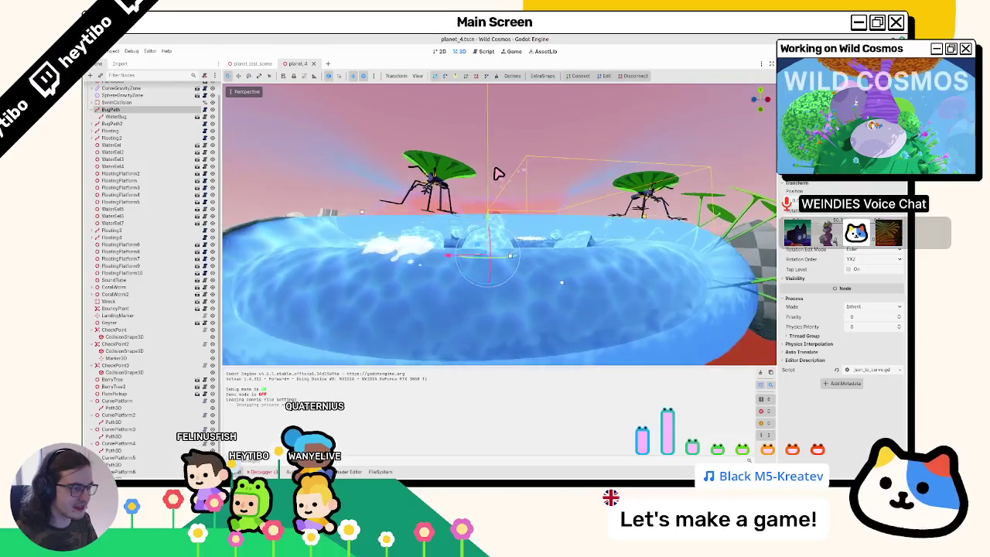
scroll(500, 163, "up", 4)
Duplicate BugPath into BugPath2 with its WaterBug, select both paths, and run the project
key("ctrl+d")
left_click(116, 112)
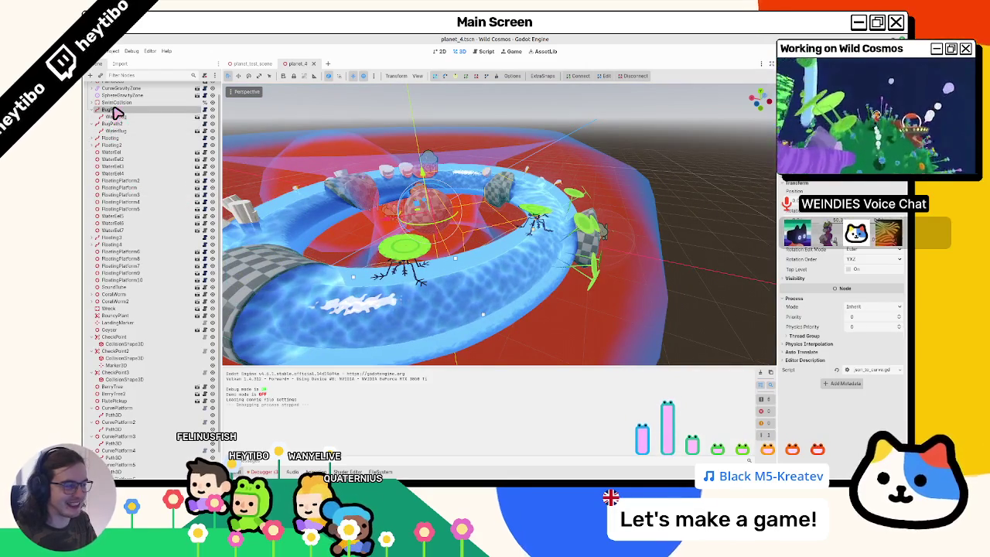
left_click(124, 131)
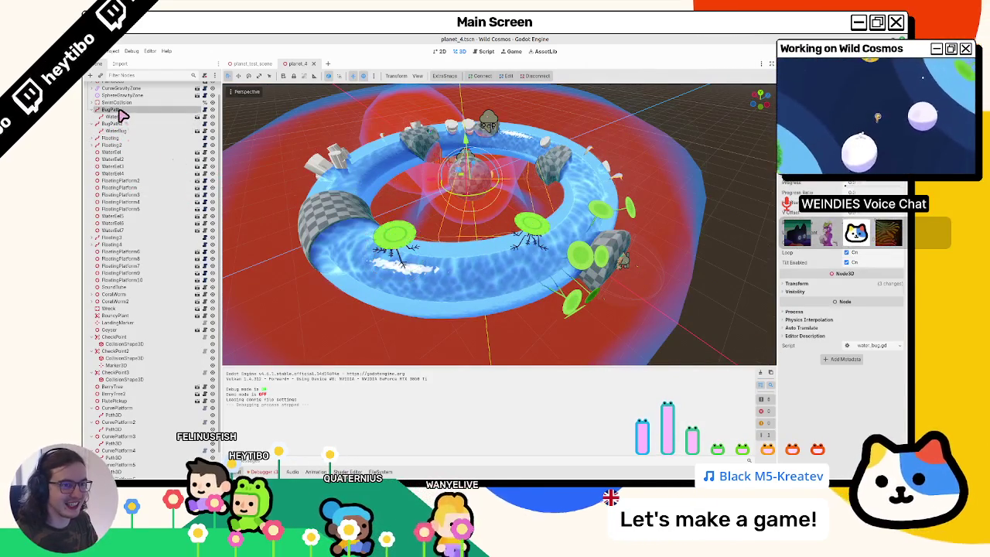
left_click(112, 110)
left_click(112, 124, "ctrl")
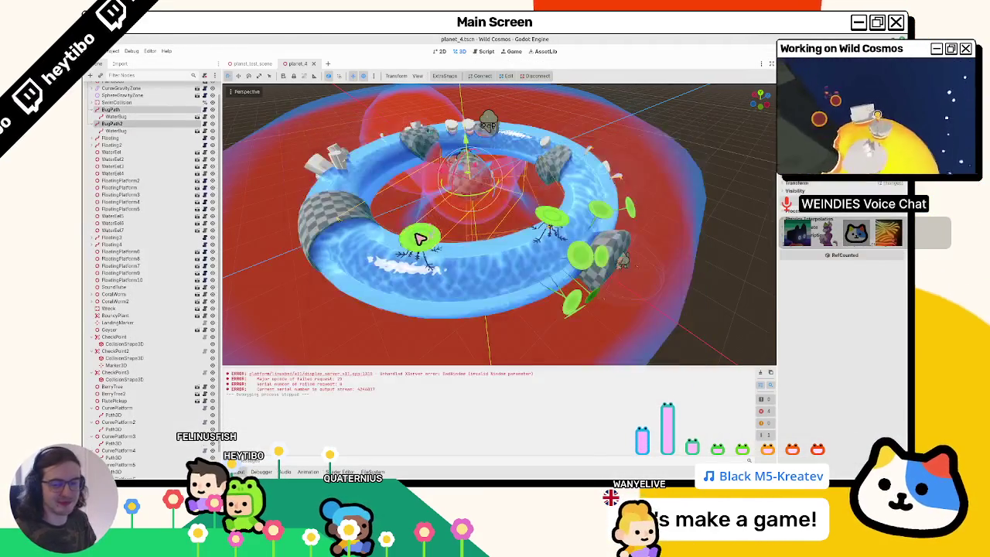
key("F5")
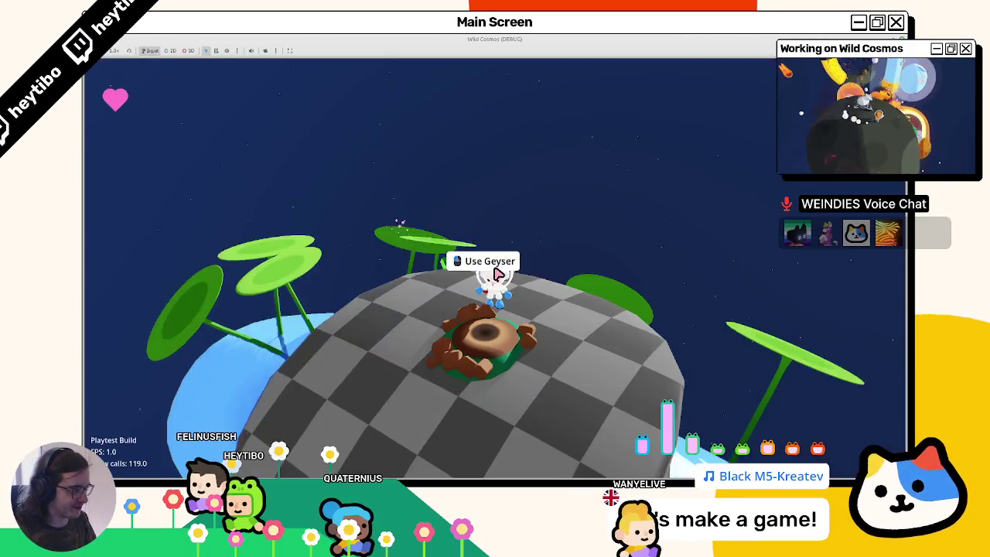
Run the character across the planet until the leafy water tube and leaf platform come into view
key("w")
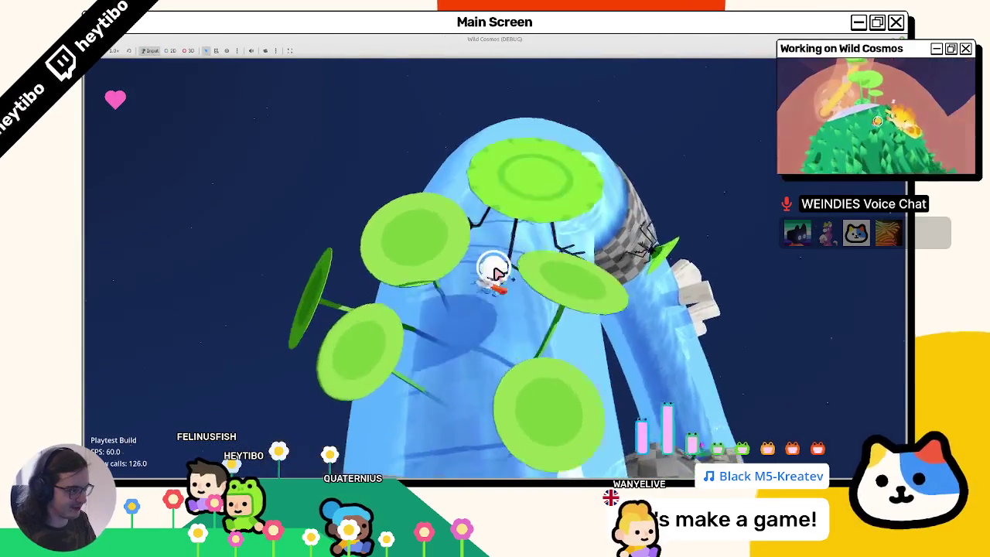
key("w")
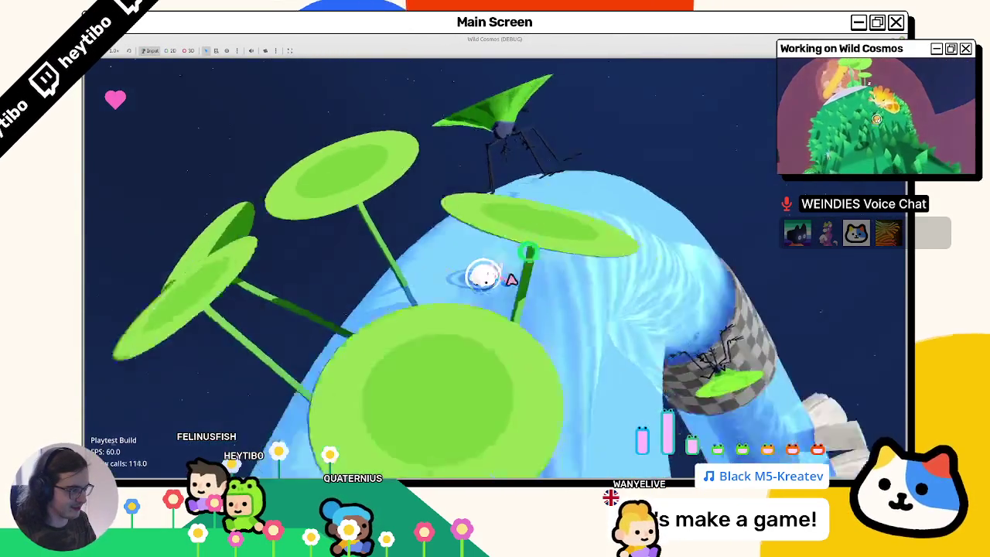
key("w")
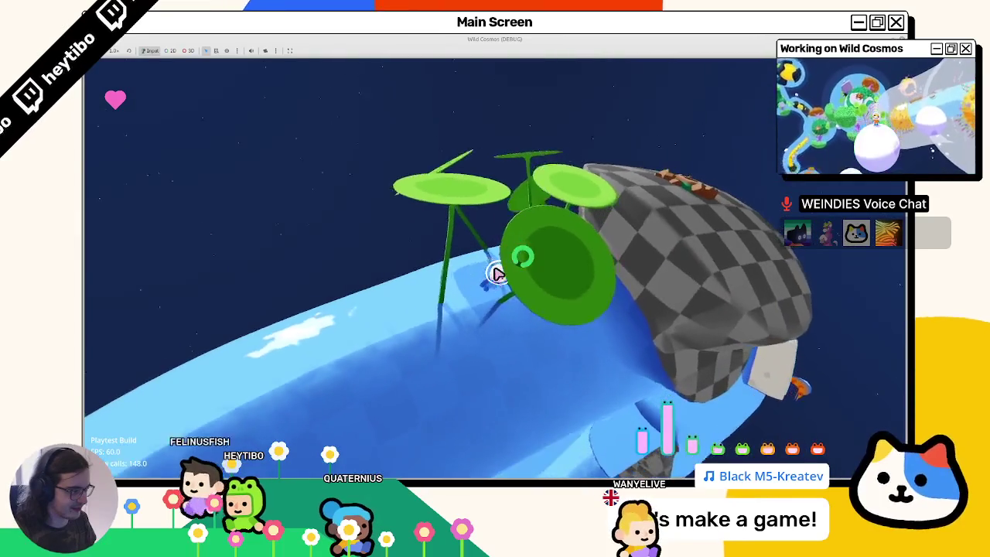
key("w")
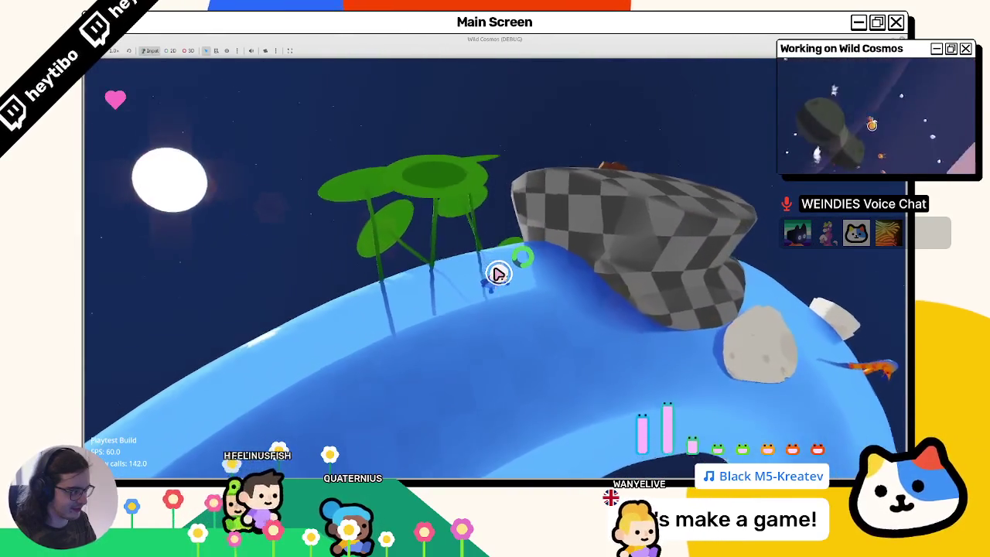
key("w")
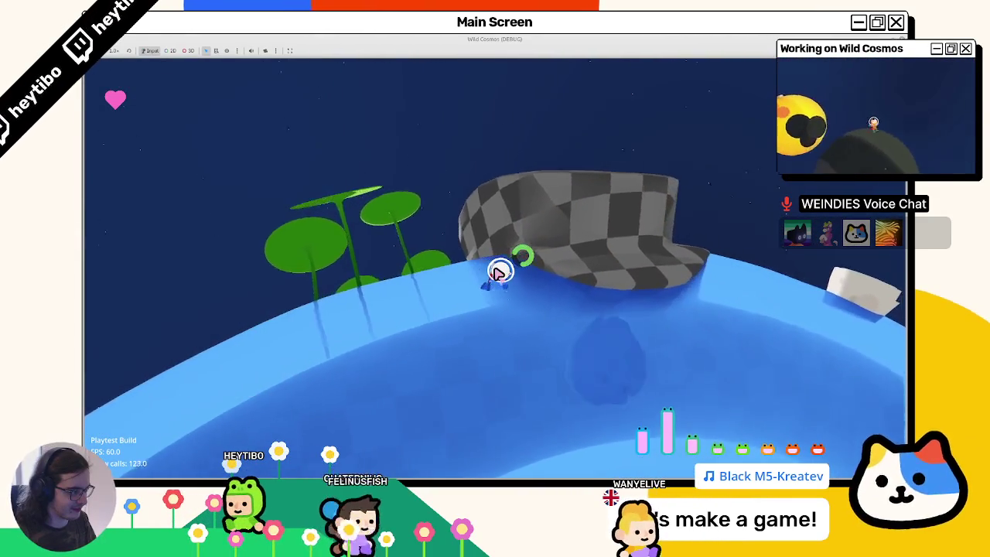
key("w")
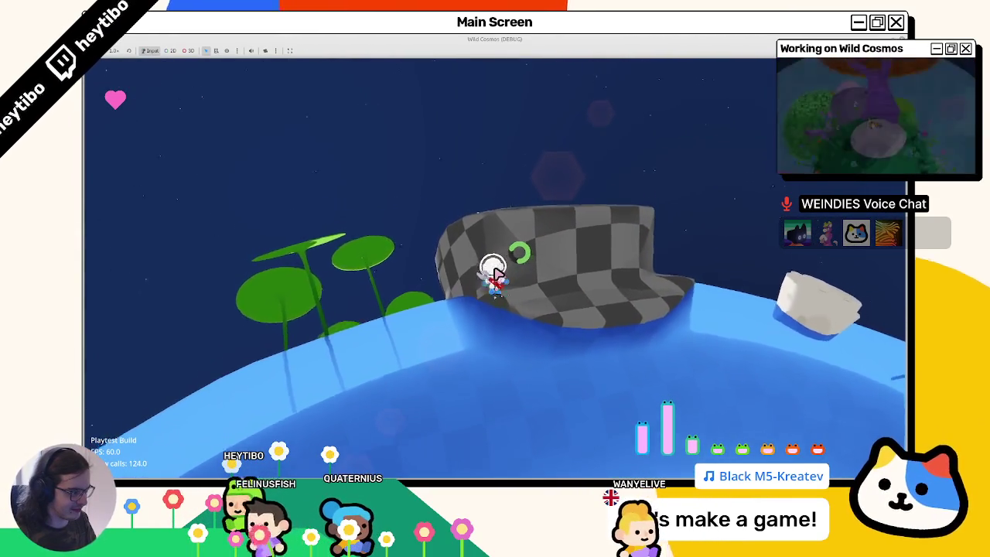
key("w")
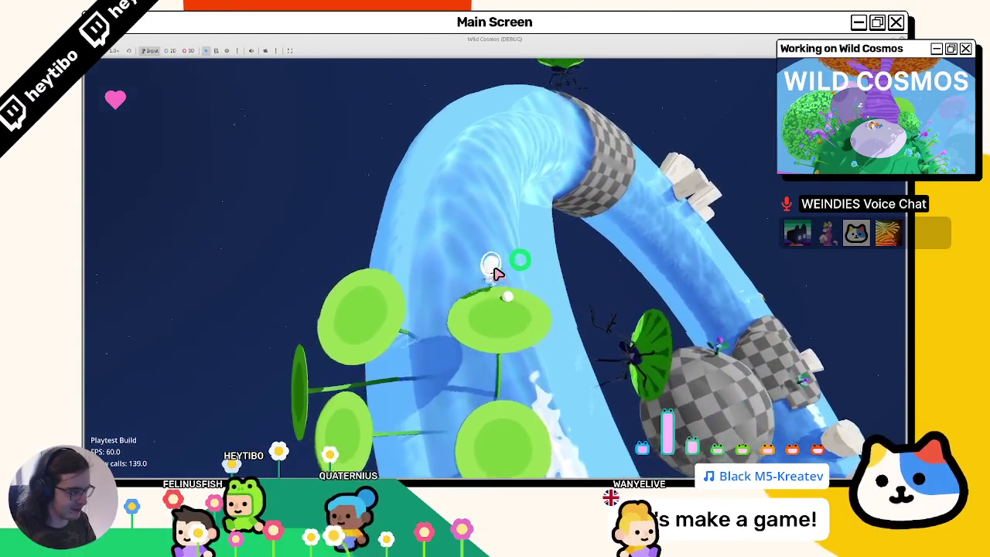
key("w")
key("w")
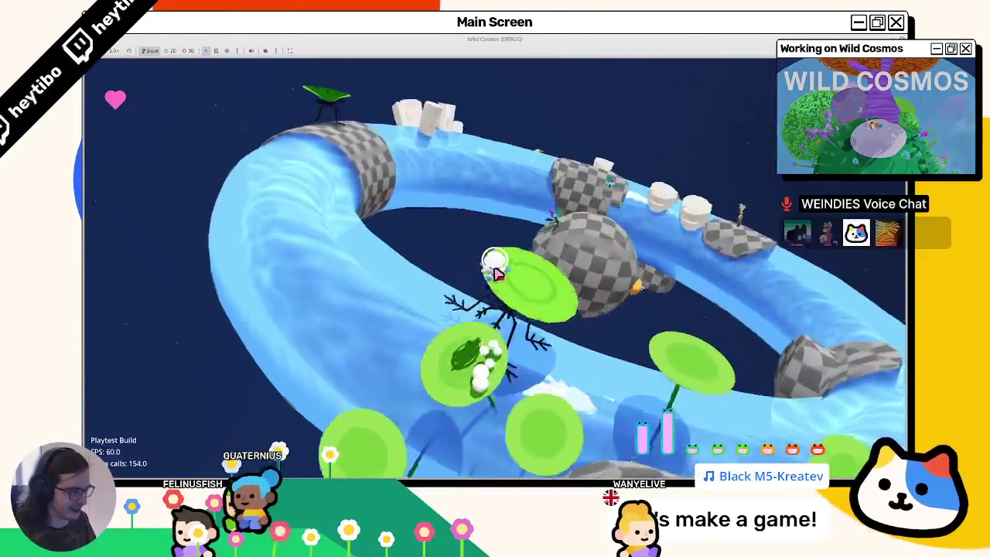
key("w")
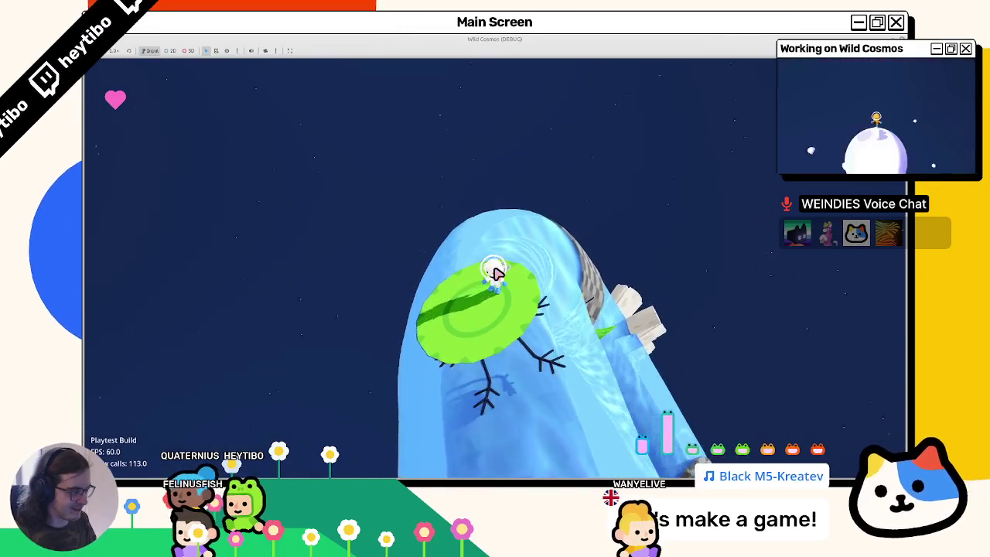
Ride the moving leaf platforms along the blue tube, then quit the playtest and return to Blender
key("w")
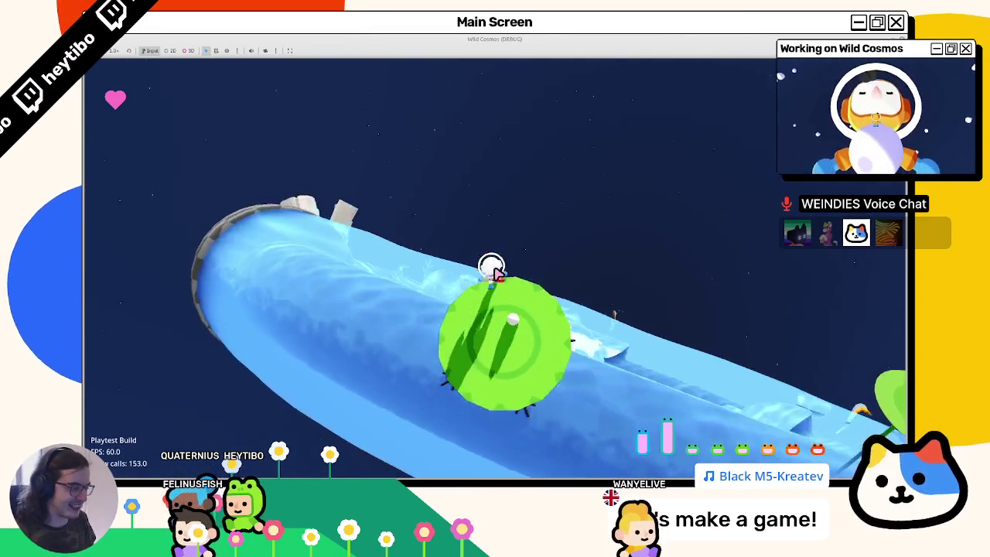
key("w")
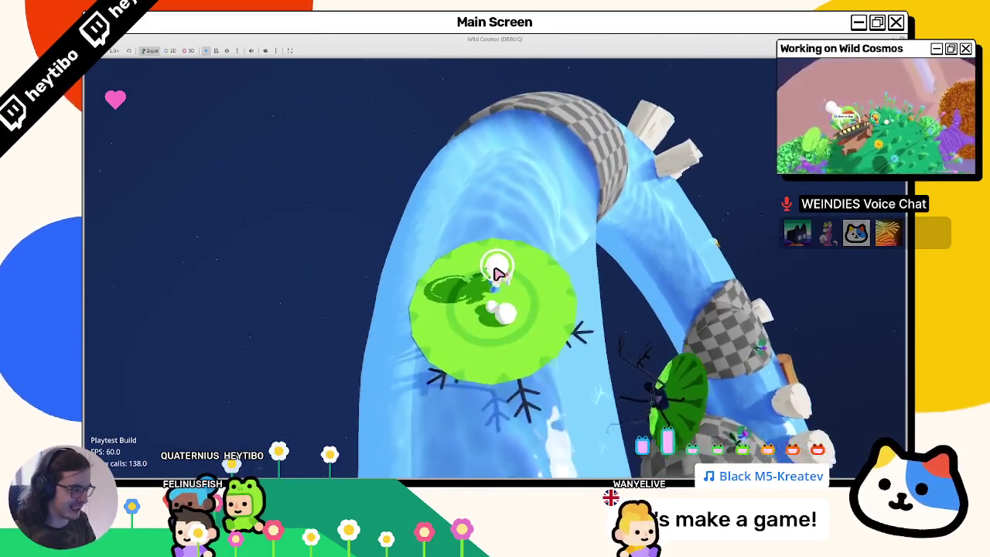
key("w")
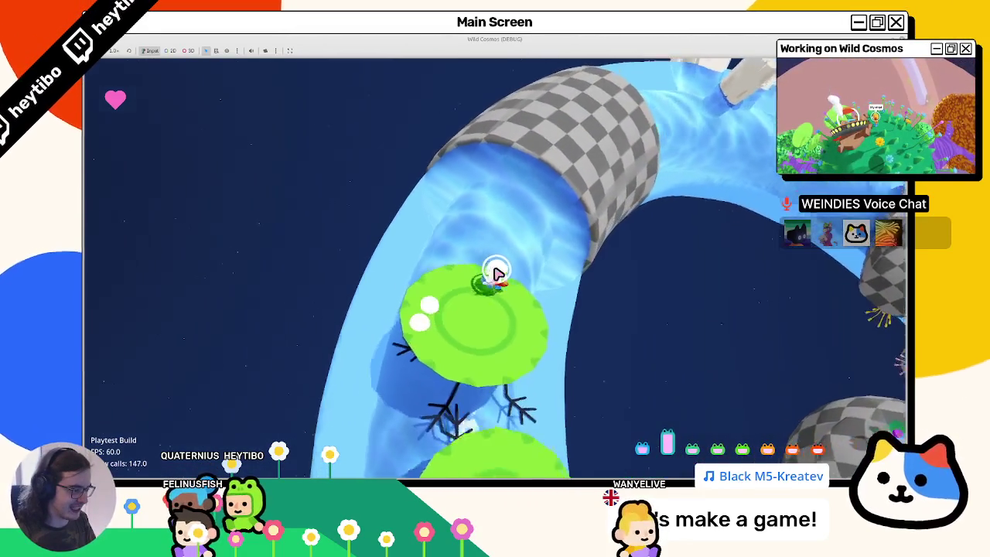
key("w")
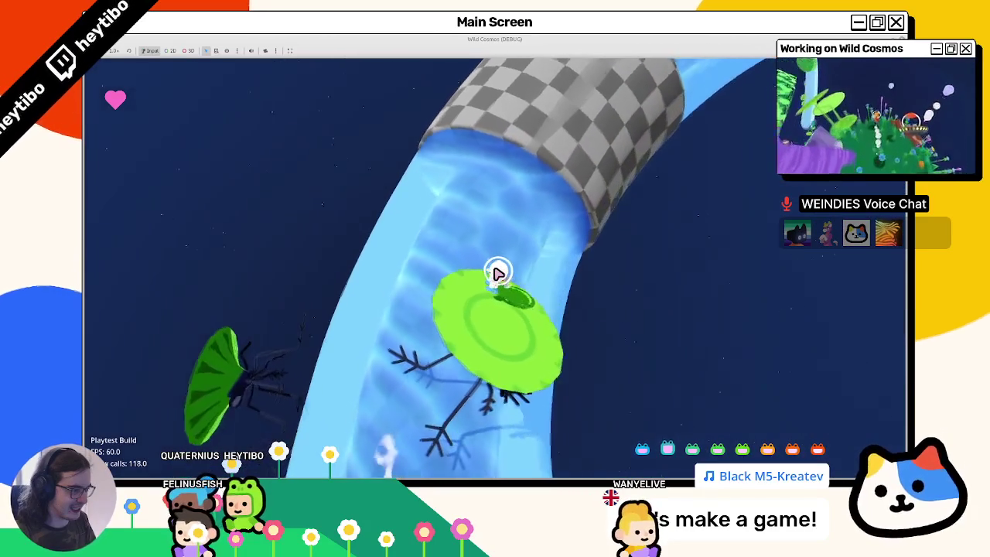
key("w")
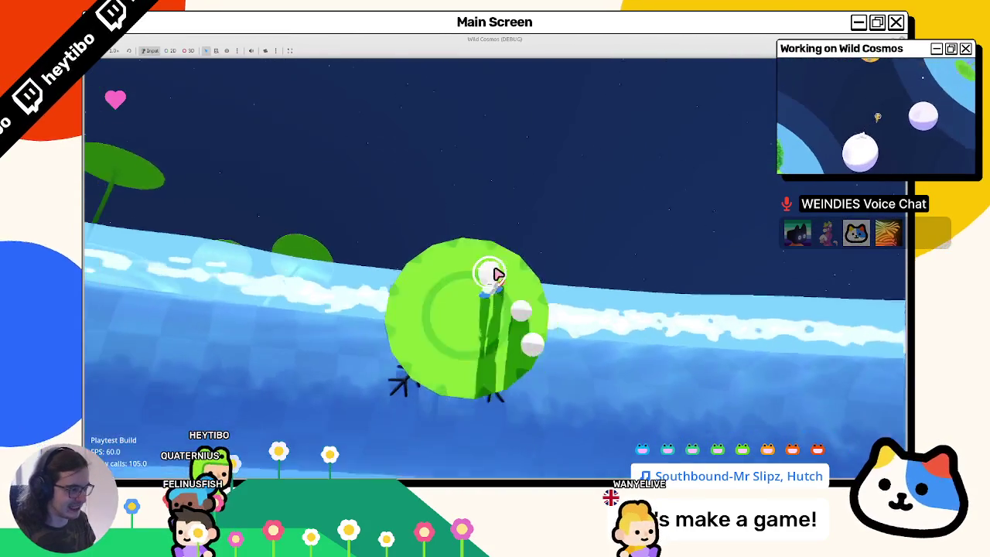
key("F8")
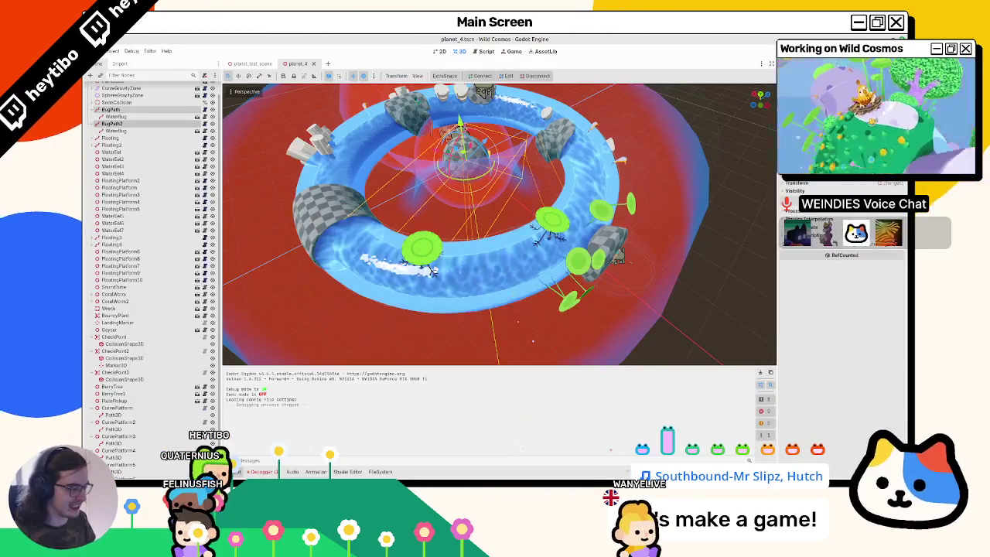
key("alt+Tab")
Try adjusting the curve points' radius and searching operators for 'sph', closing the search unused
scroll(413, 254, "up", 5)
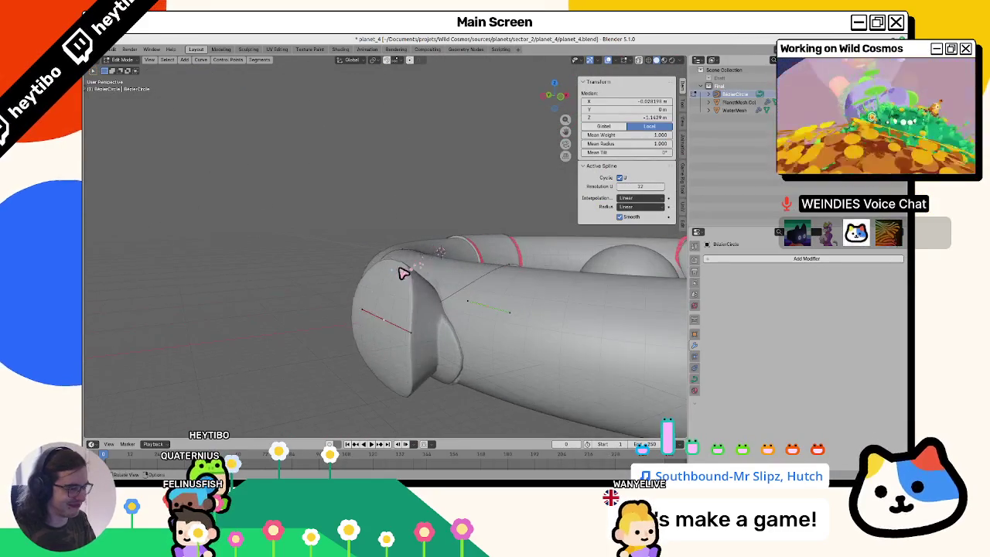
key("alt+s")
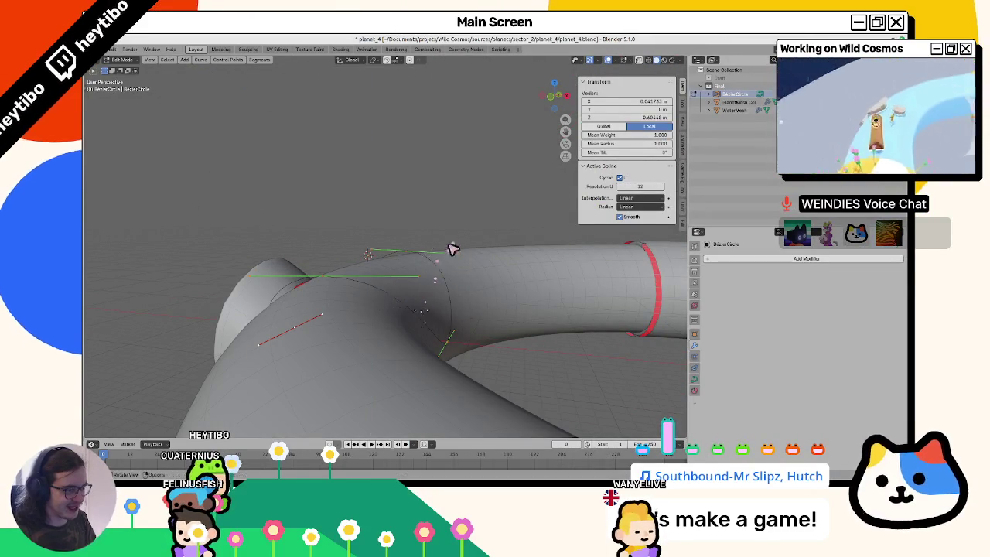
left_click(370, 62)
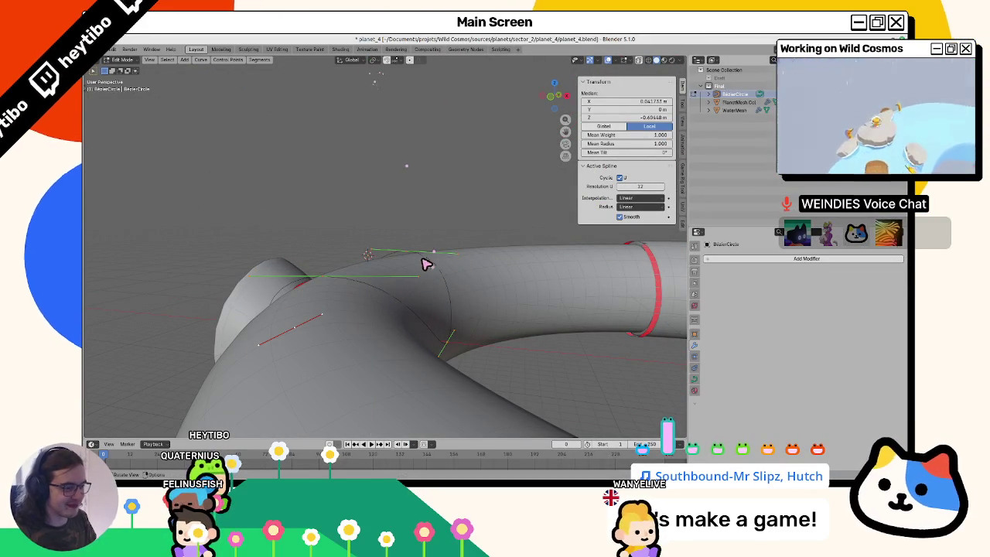
mouse_move(426, 263)
left_mouse_down()
mouse_move(464, 304)
mouse_move(464, 265)
left_mouse_up()
key("alt+s")
key("F3")
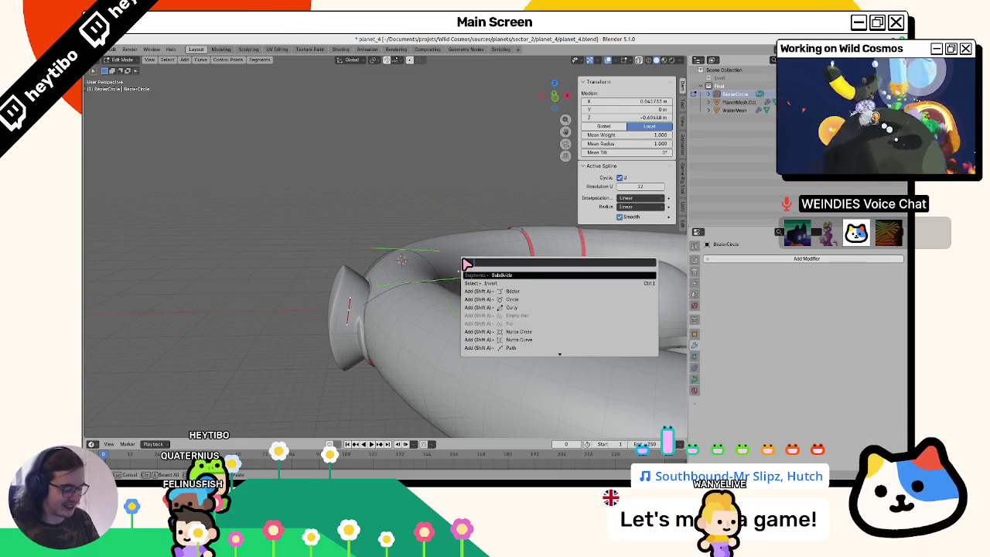
type("gsph")
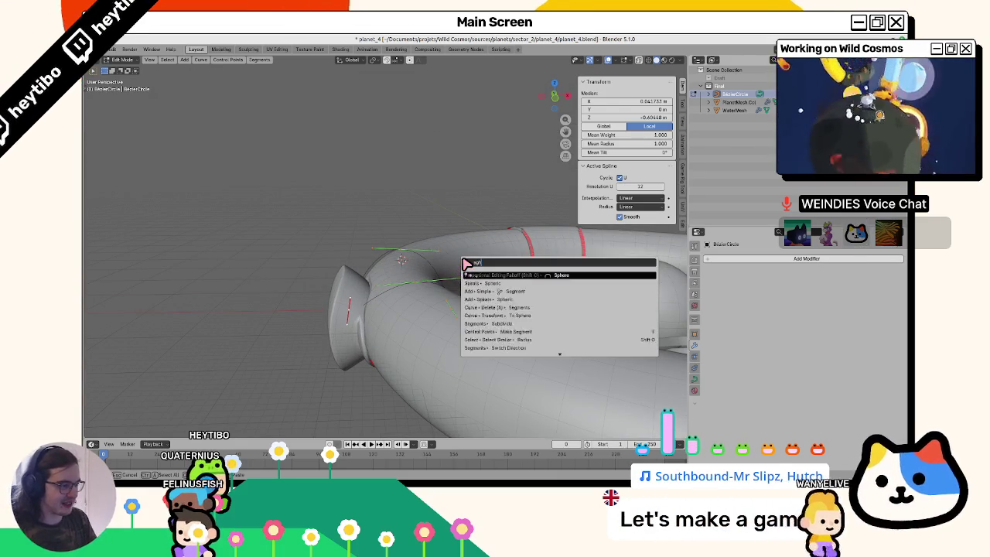
key("BackSpace")
key("BackSpace")
type("ri")
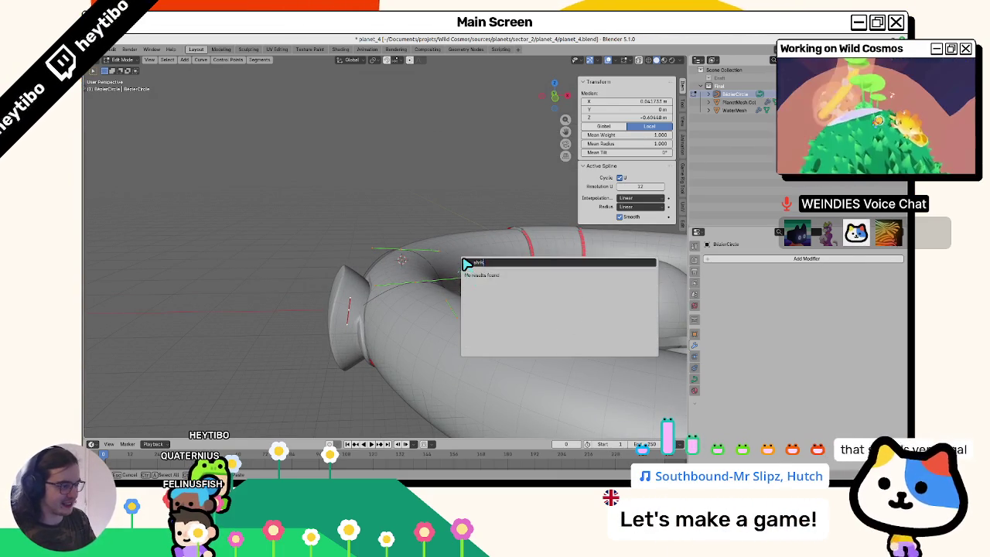
type("h")
key("Escape")
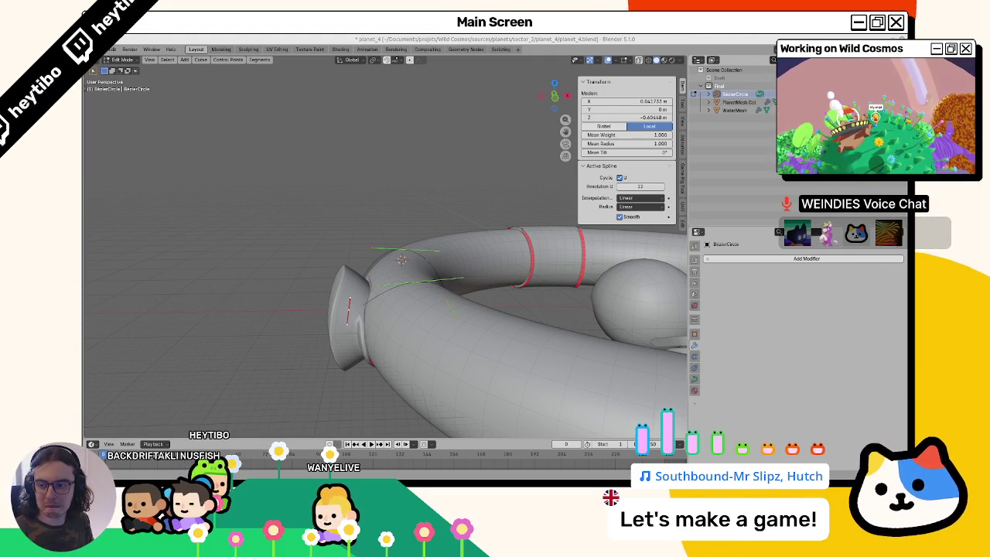
Resize the selected curve points instead of changing their radius
mouse_move(424, 112)
left_mouse_down()
mouse_move(405, 250)
mouse_move(387, 236)
mouse_move(380, 258)
left_mouse_up()
key("alt+s")
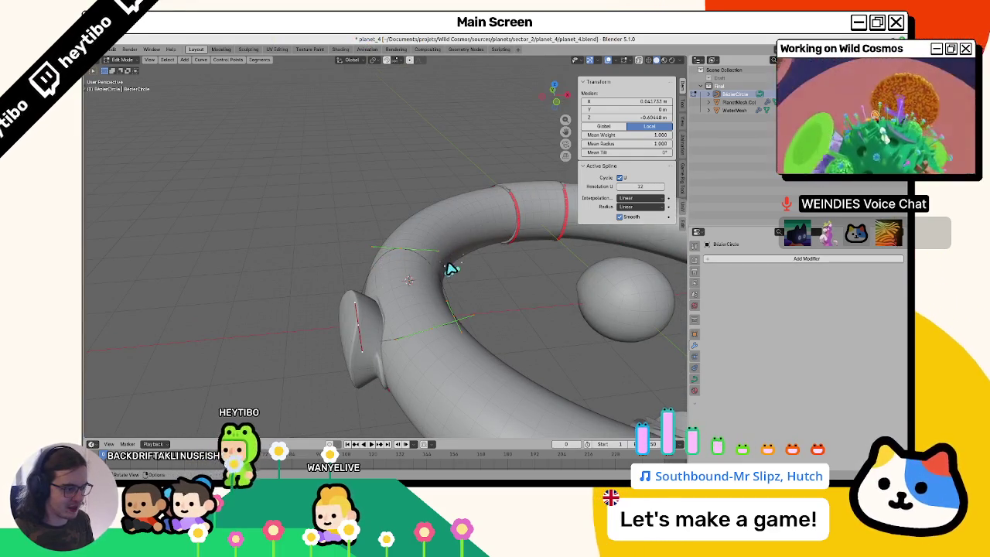
key("Escape")
key("s")
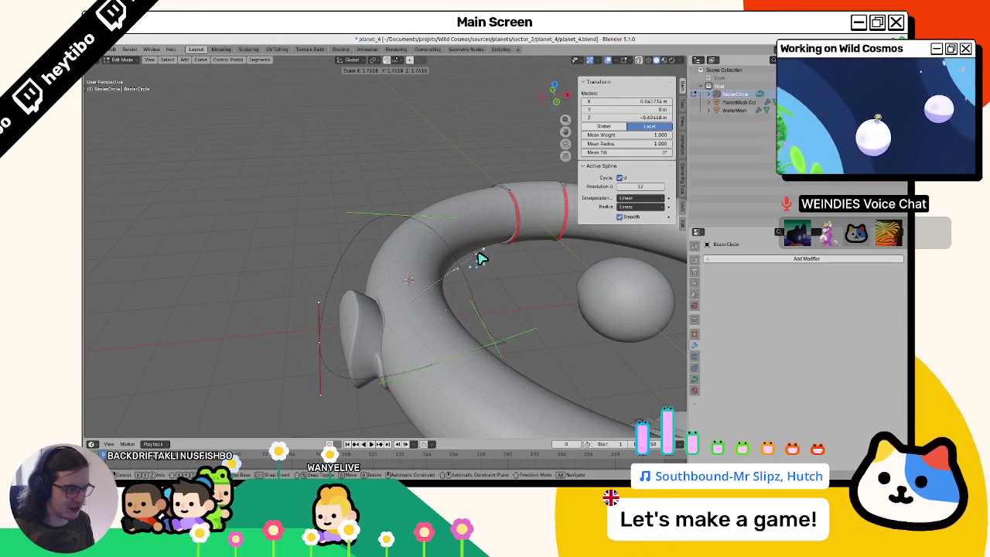
left_click(480, 258)
Zoom in on the ring and select a single control point of the curve
scroll(438, 258, "up", 5)
scroll(441, 255, "down", 5)
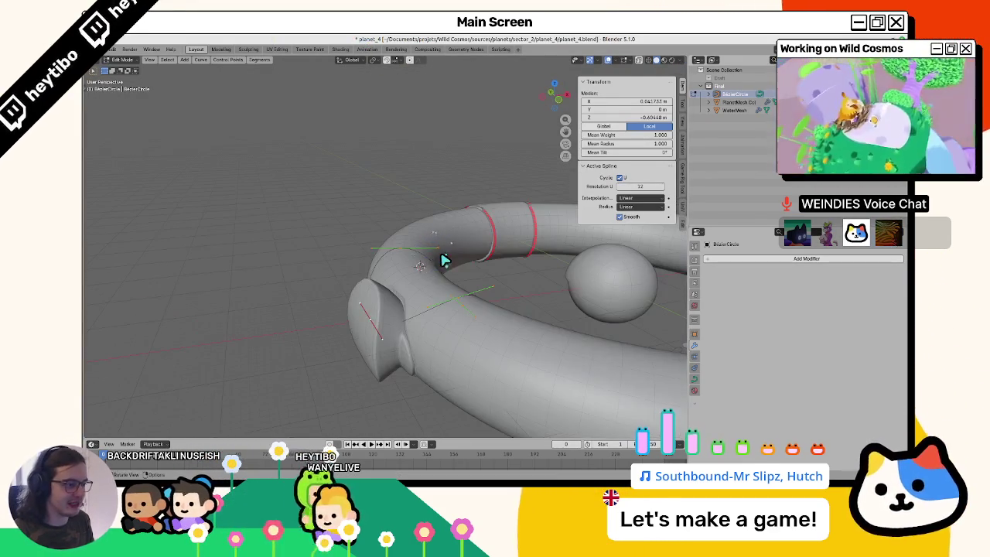
scroll(442, 261, "down", 4)
scroll(442, 260, "up", 4)
scroll(413, 330, "up", 3)
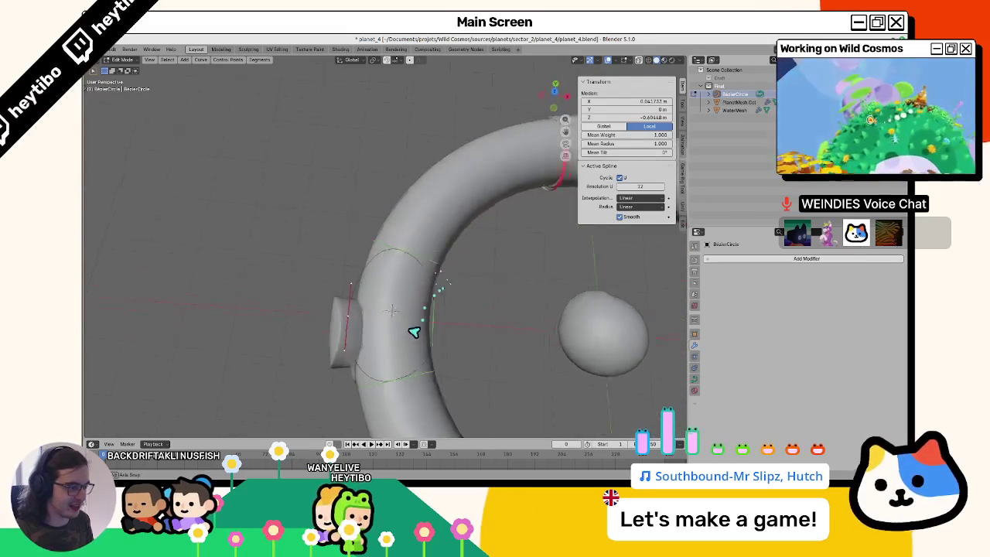
scroll(403, 306, "down", 2)
left_click(426, 332)
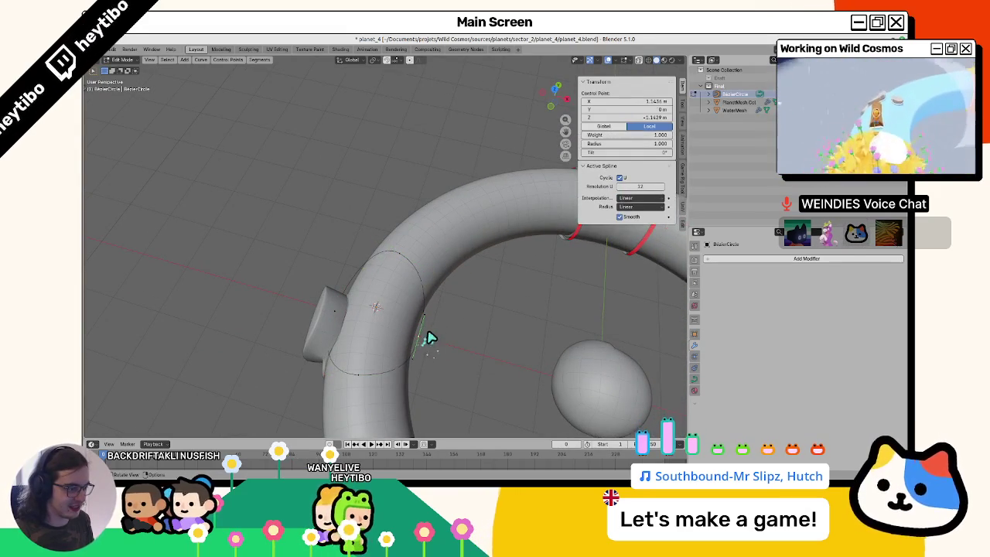
scroll(430, 334, "up", 2)
scroll(455, 325, "up", 1)
Give the curve a Geometry extrude of 0.5 m in its Data properties
left_click(694, 379)
scroll(760, 372, "down", 5)
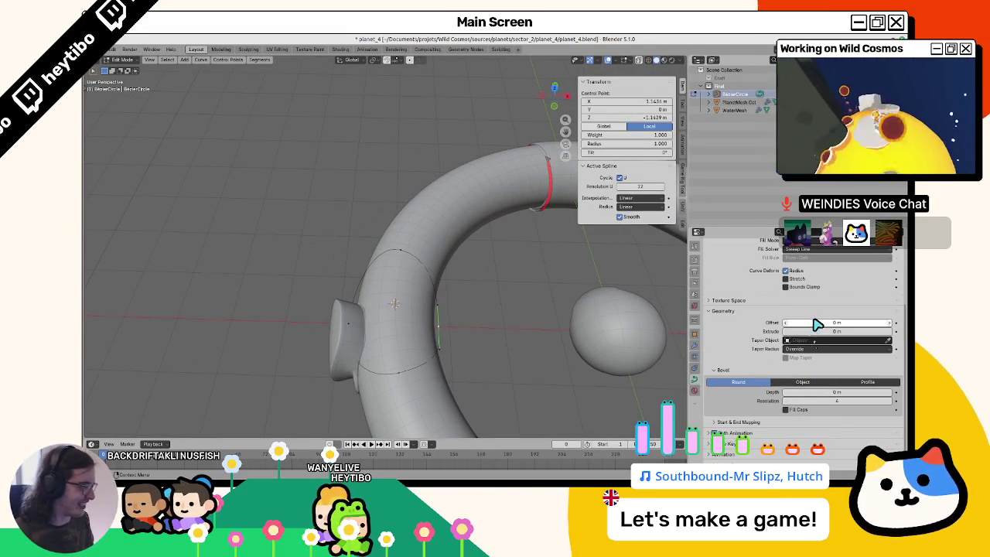
left_click_drag(853, 330, 451, 228)
Tilt one control point 90° and another 55°, then select a further point to enlarge
key("ctrl+t")
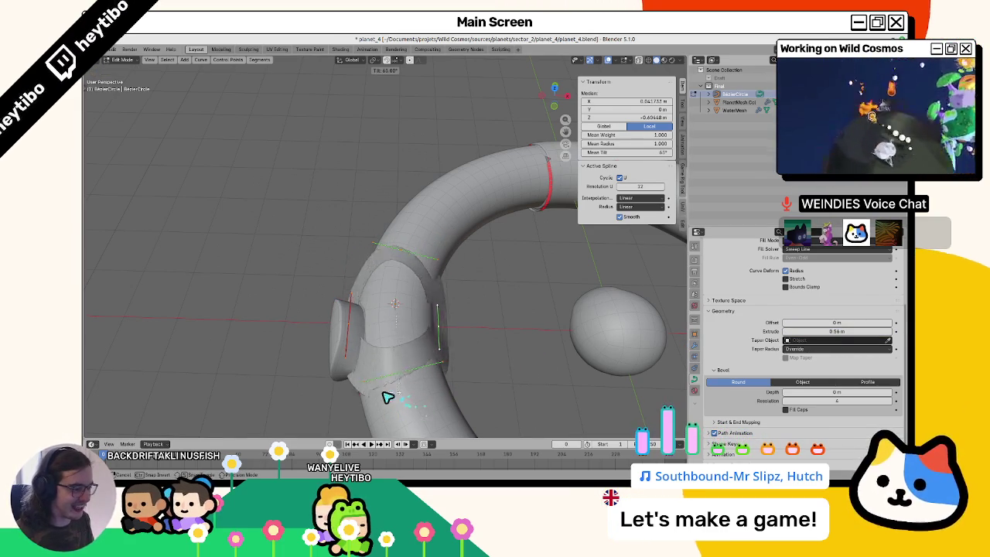
left_click(445, 346)
left_click(436, 338)
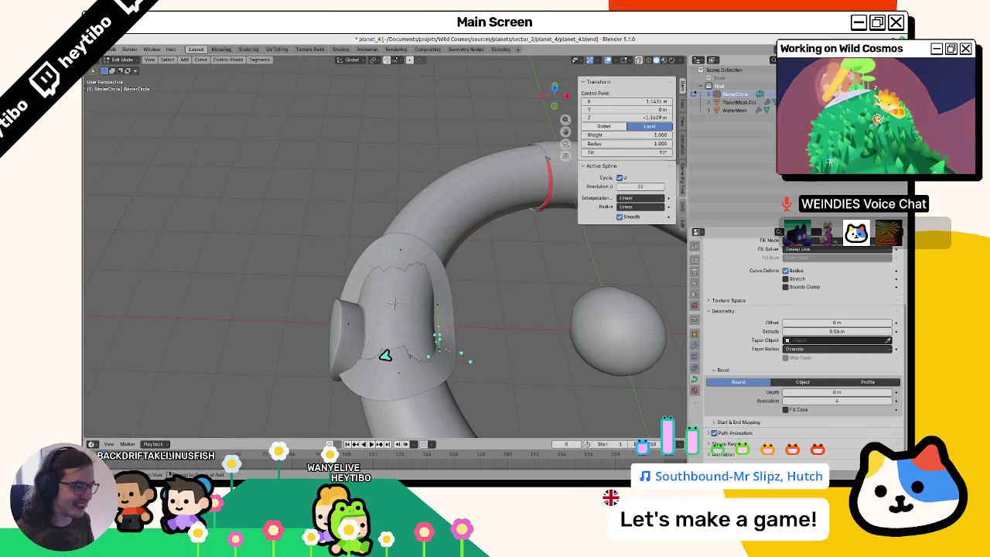
key("ctrl+t")
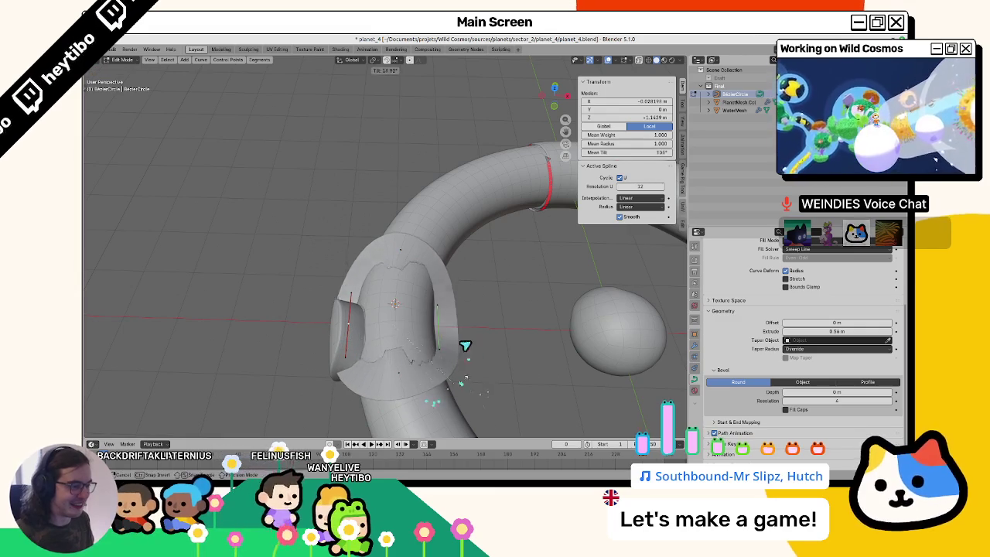
left_click(462, 325)
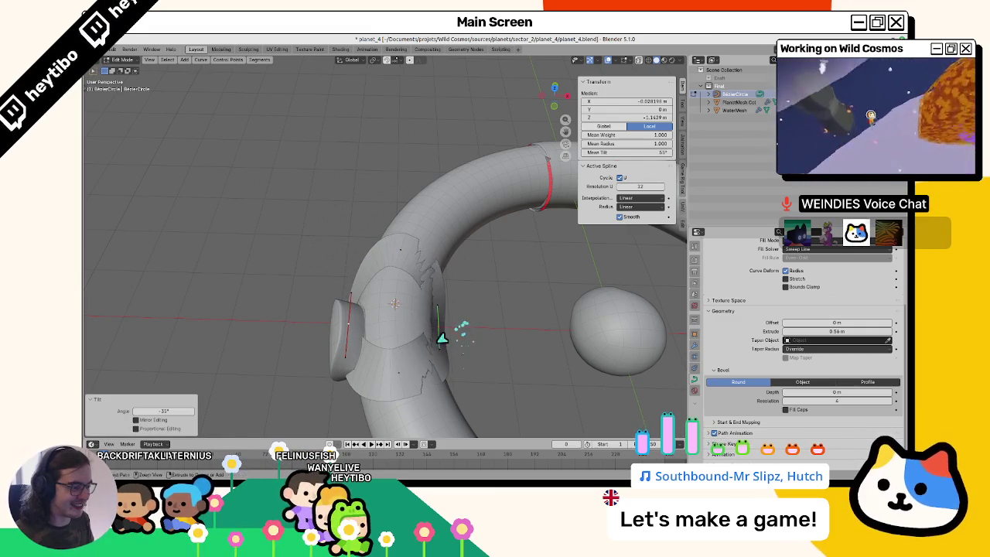
mouse_move(438, 332)
left_mouse_down()
mouse_move(537, 309)
mouse_move(460, 382)
mouse_move(320, 327)
mouse_move(352, 334)
mouse_move(380, 318)
left_mouse_up()
left_click(328, 328)
key("s")
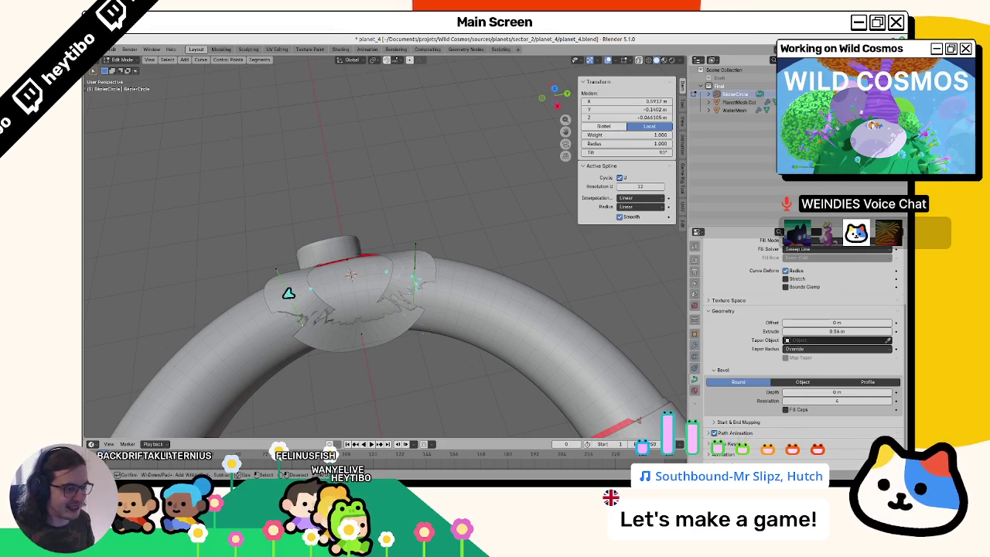
Scale another set of curve points and set the pivot point to Individual Origins
left_click(361, 322)
key("s")
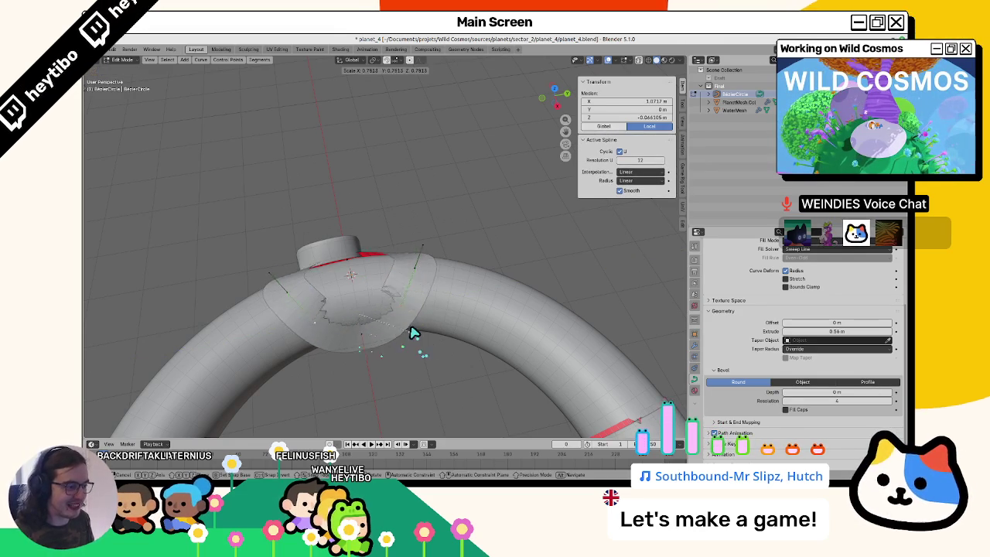
left_click(432, 352)
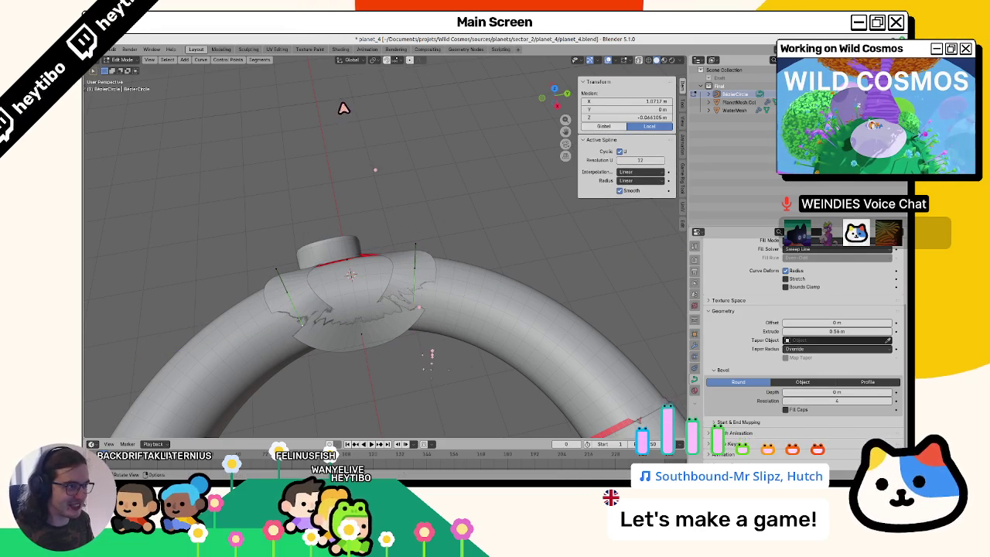
left_click(387, 59)
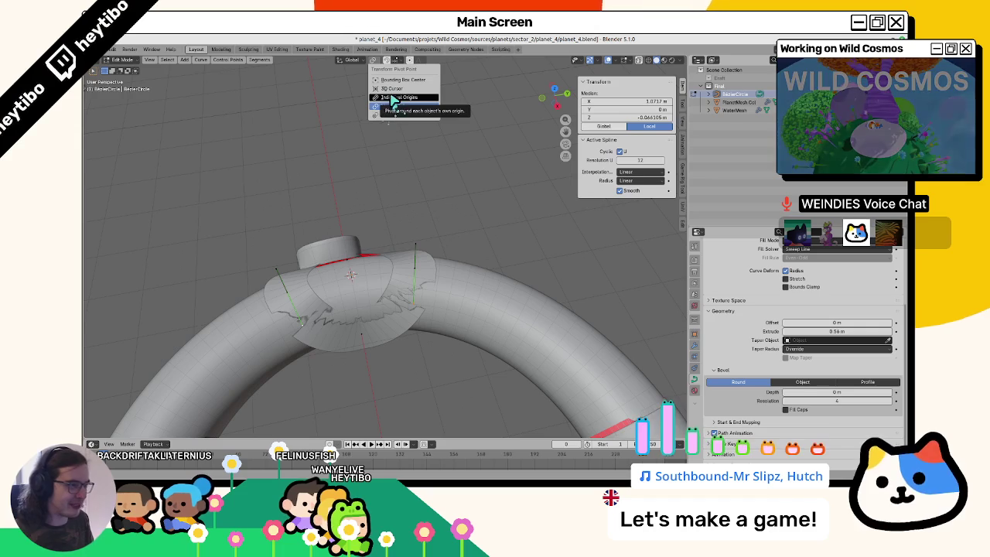
left_click(394, 98)
Scale the points around their own origins, resizing one control point to 1.674
key("s")
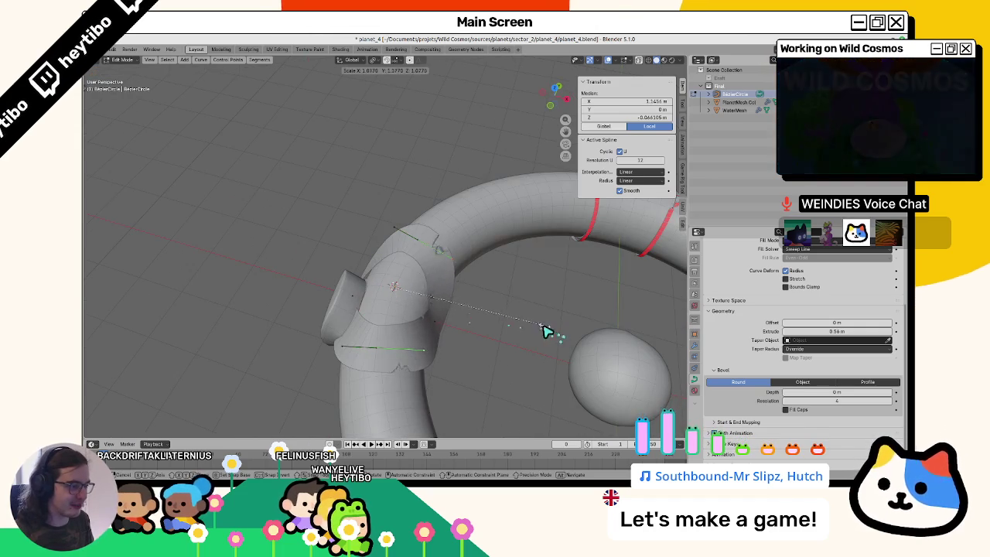
left_click(564, 331)
left_click(433, 328)
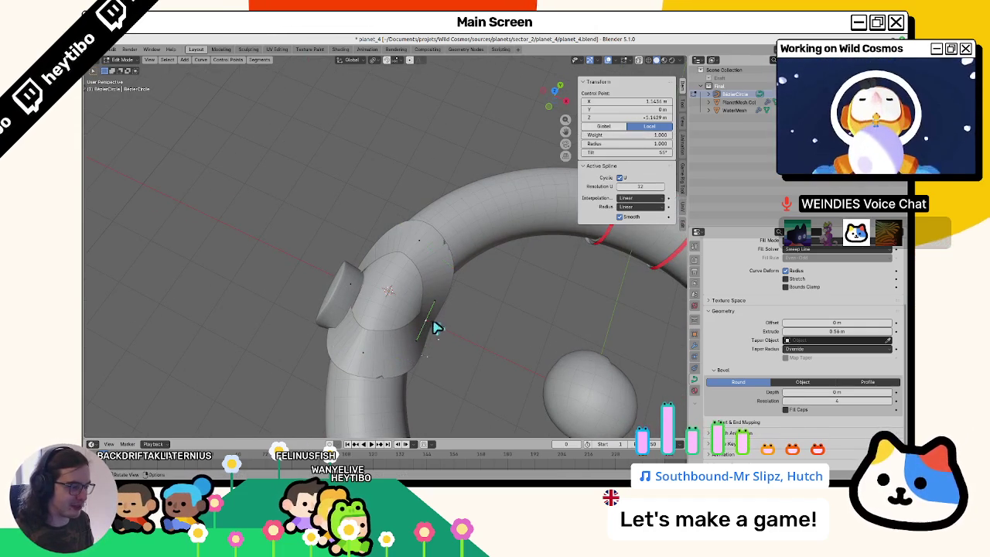
key("s")
left_click(456, 300)
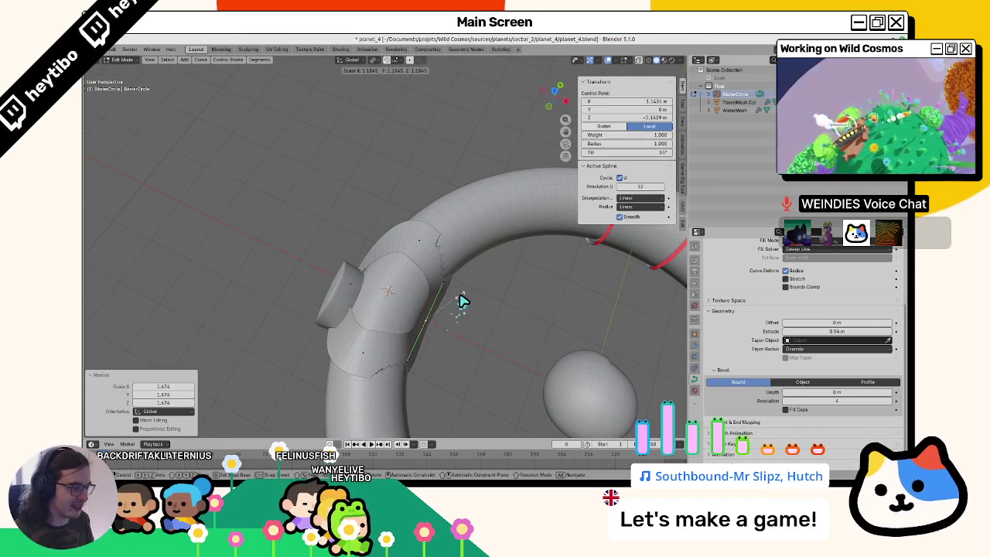
right_click(462, 300)
scroll(413, 274, "up", 3)
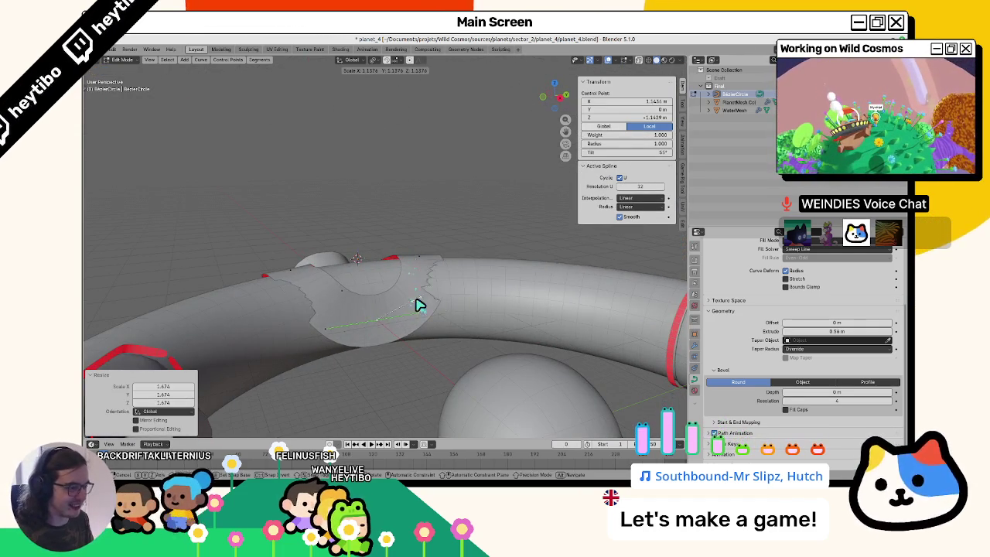
right_click(421, 304)
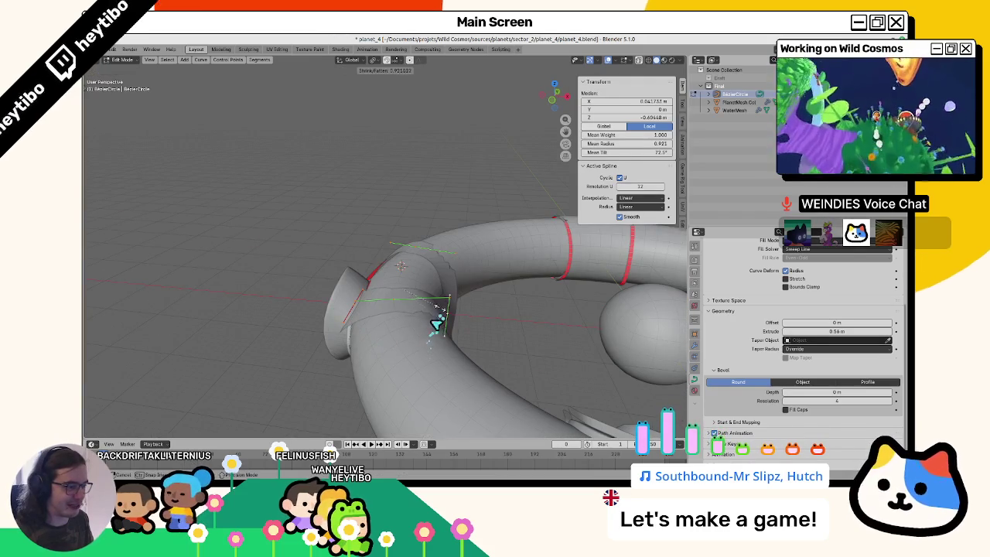
Return to Object Mode and delete the BezierCircle curve
mouse_move(367, 323)
left_mouse_down()
mouse_move(427, 325)
mouse_move(383, 380)
mouse_move(664, 354)
left_mouse_up()
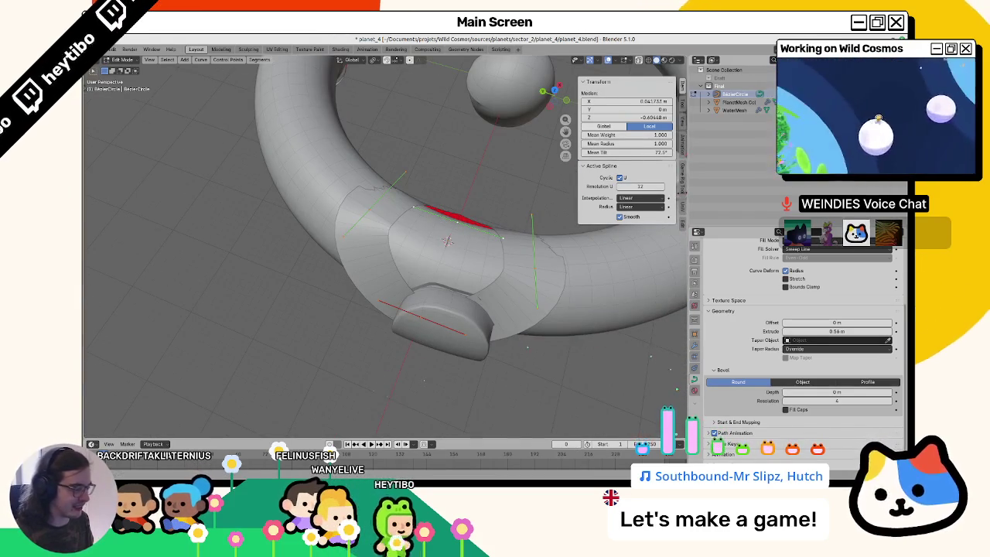
scroll(481, 338, "down", 3)
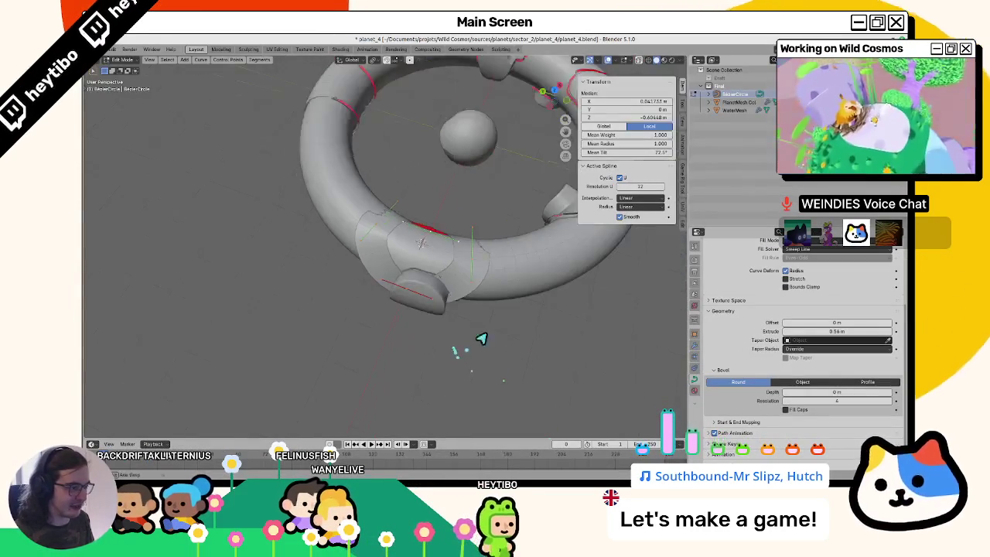
key("Tab")
key("Delete")
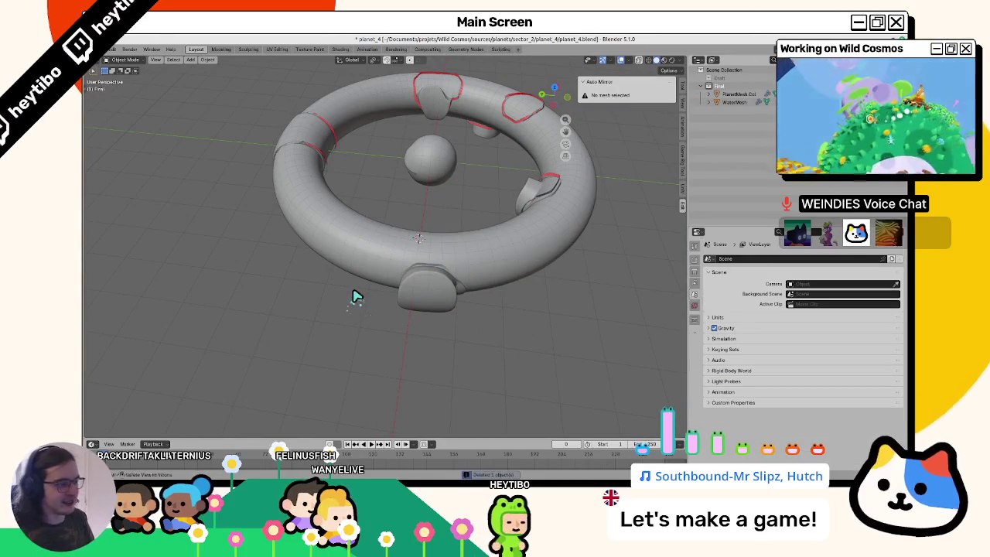
Back in Godot, frame the WaterBug, then select and collapse BugPath and BugPath2
mouse_move(590, 478)
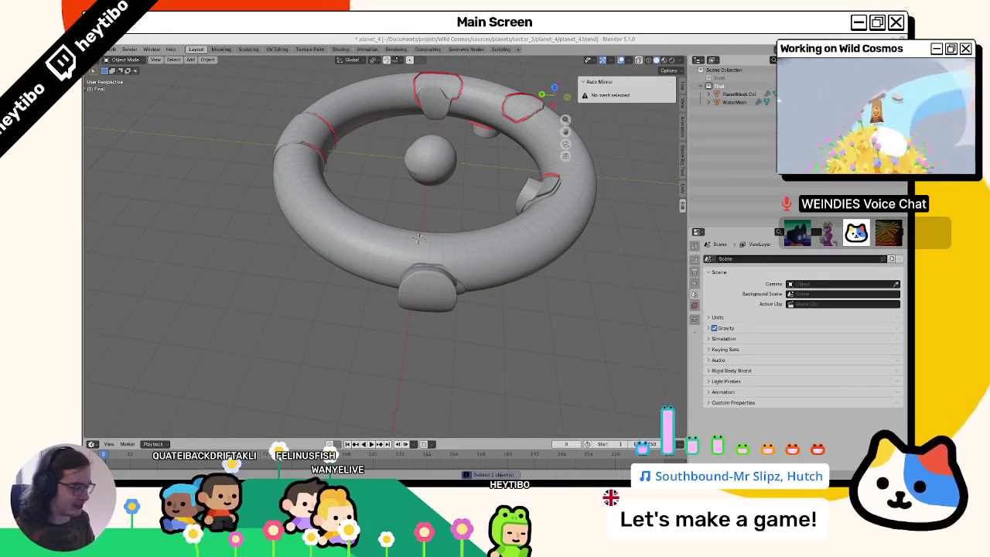
left_click(574, 480)
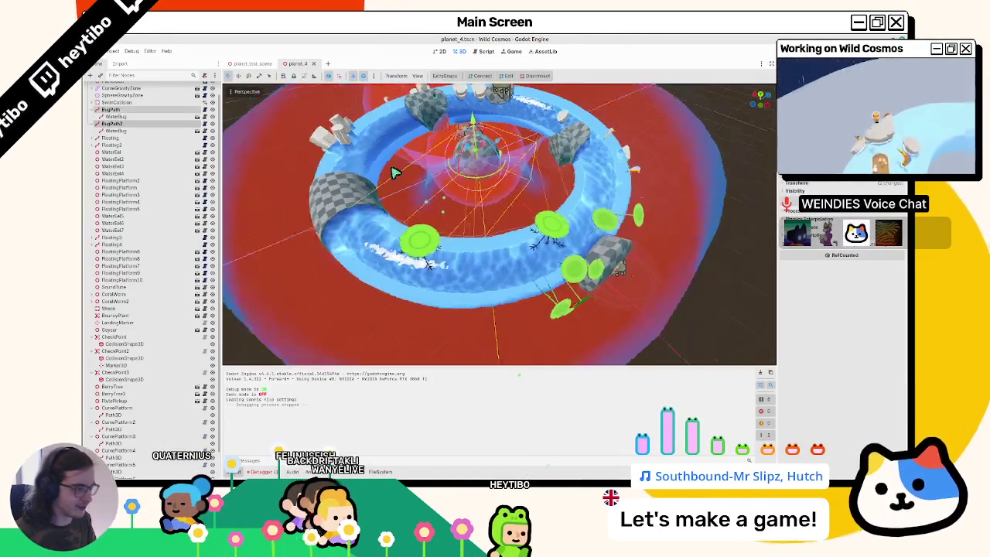
left_click(112, 116)
key("f")
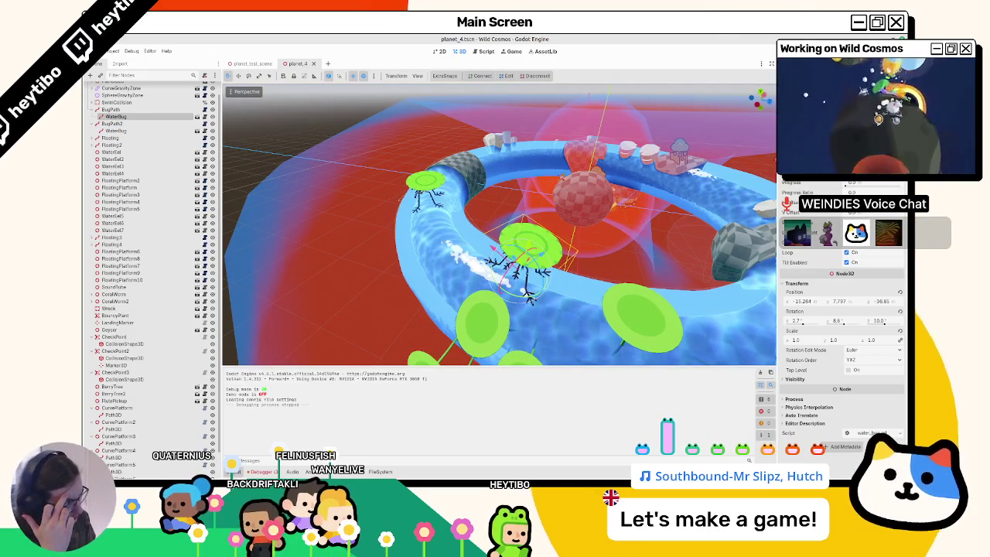
left_click(111, 109)
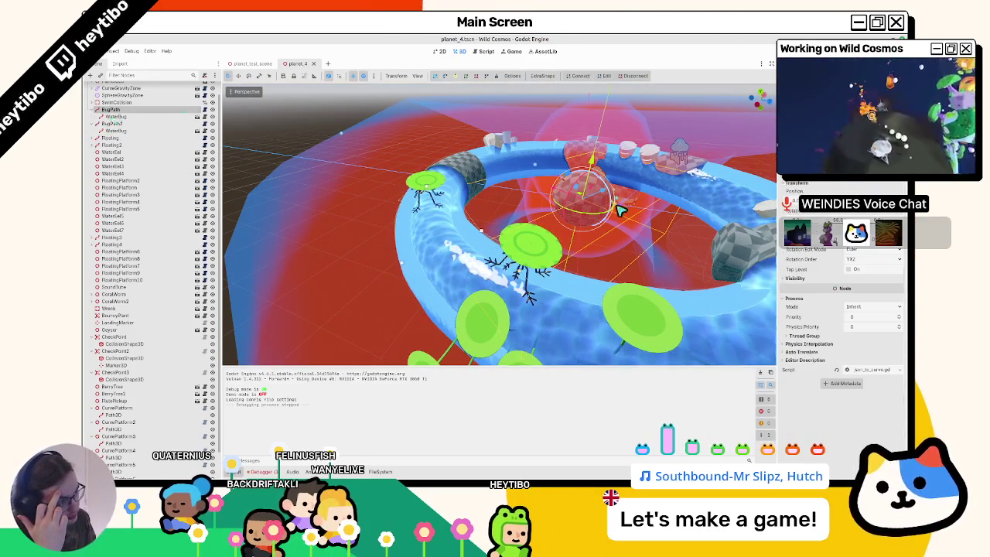
left_click_drag(619, 209, 503, 248)
left_click(93, 109)
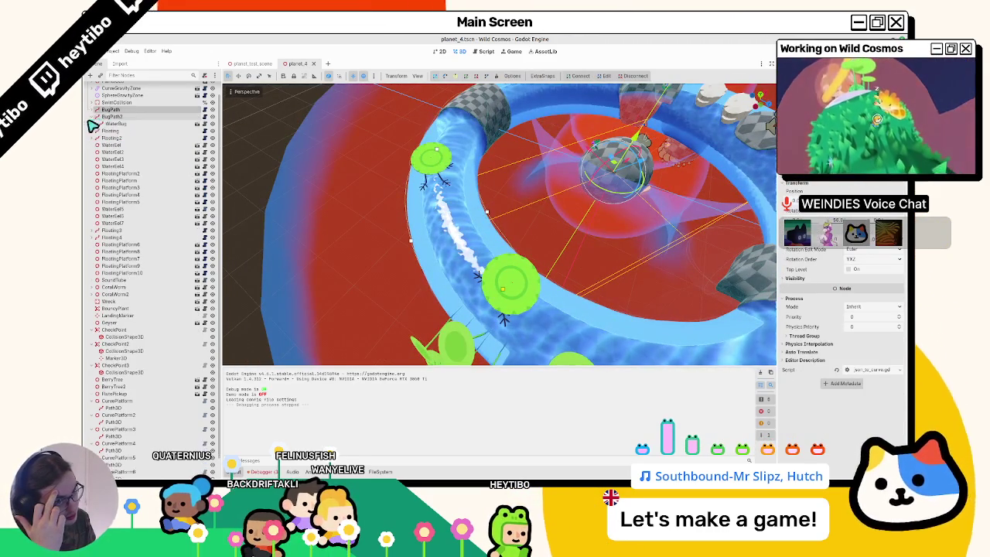
left_click(93, 116)
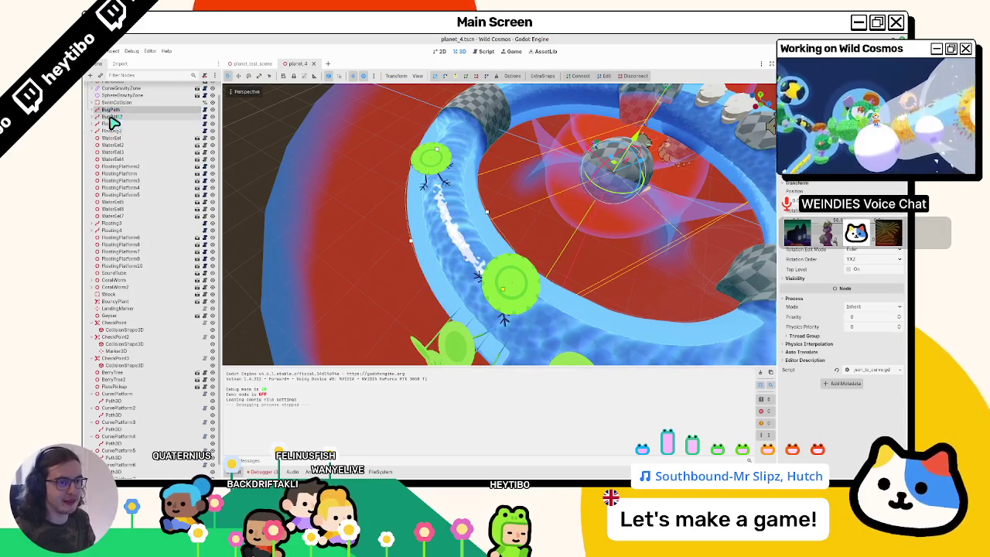
Delete the old bug paths and add a Path3D node under PlanetGeo
key("Delete")
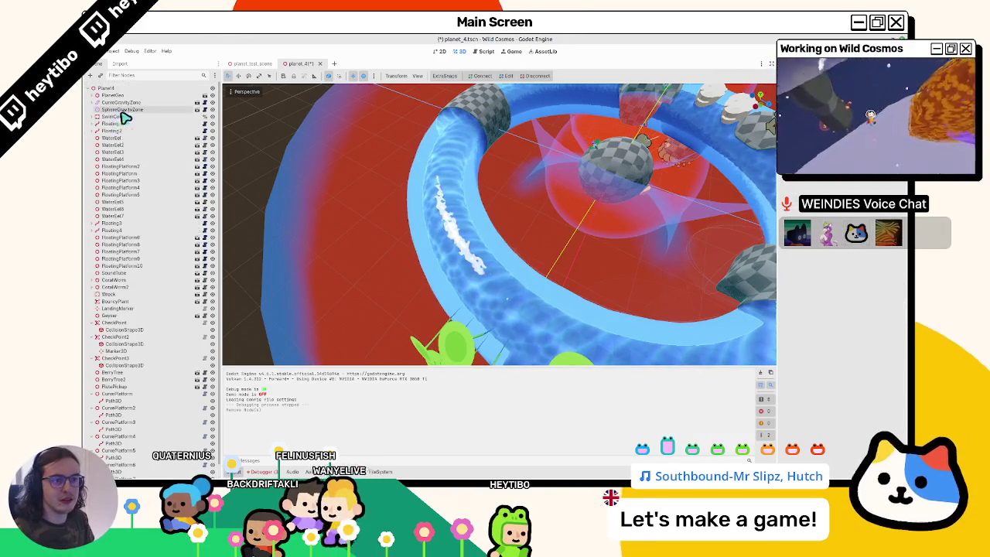
left_click(92, 95)
key("ctrl+a")
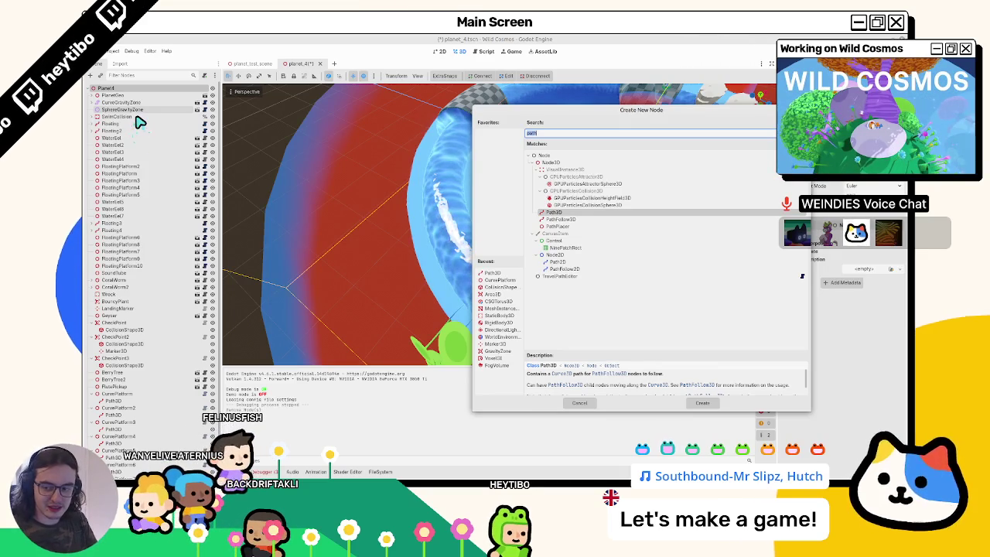
key("Escape")
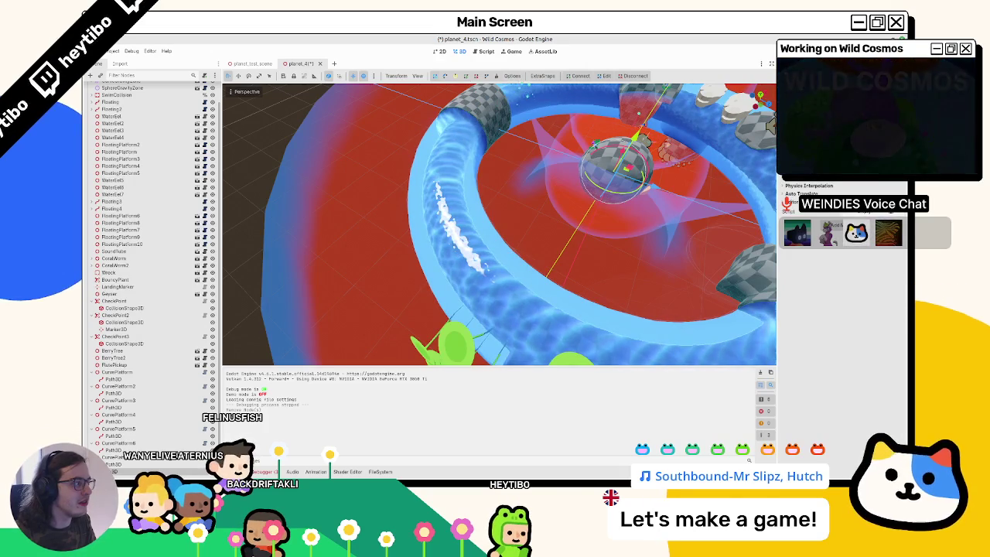
scroll(843, 232, "up", 2)
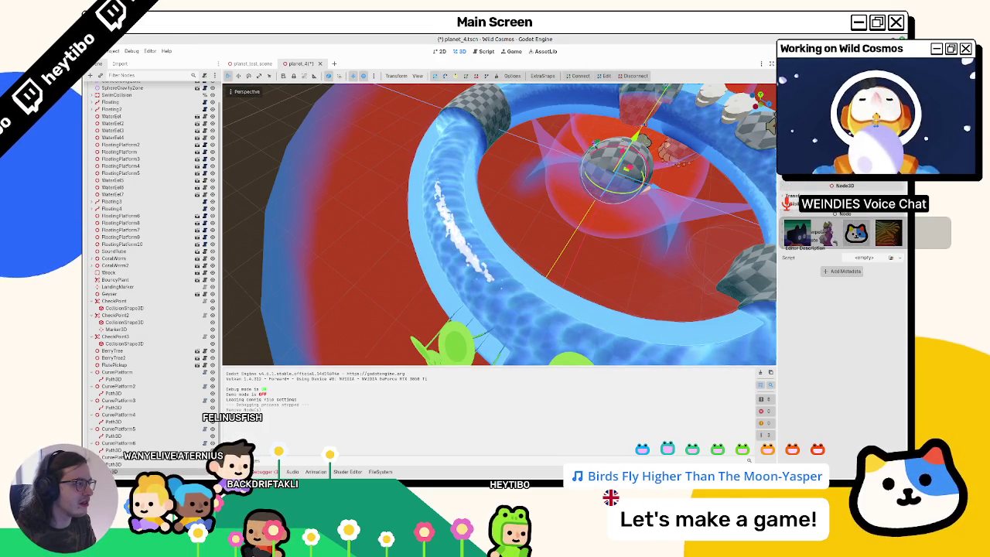
Orbit closely around the blue water tube ring from several angles to place Path3D points
scroll(843, 263, "down", 2)
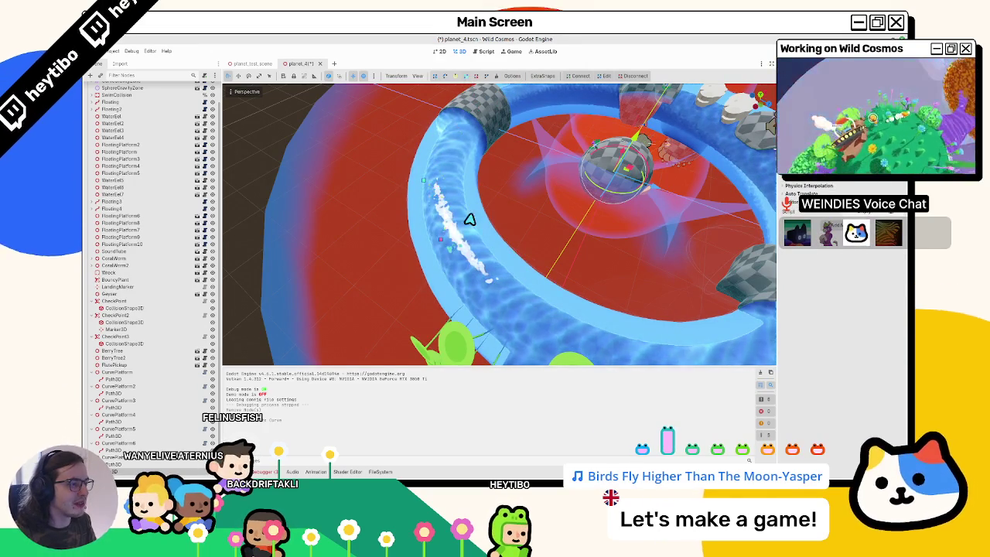
mouse_move(469, 219)
left_mouse_down()
mouse_move(420, 193)
mouse_move(376, 150)
mouse_move(466, 209)
mouse_move(387, 173)
mouse_move(369, 133)
mouse_move(630, 150)
mouse_move(737, 207)
mouse_move(699, 190)
mouse_move(712, 219)
mouse_move(647, 214)
left_mouse_up()
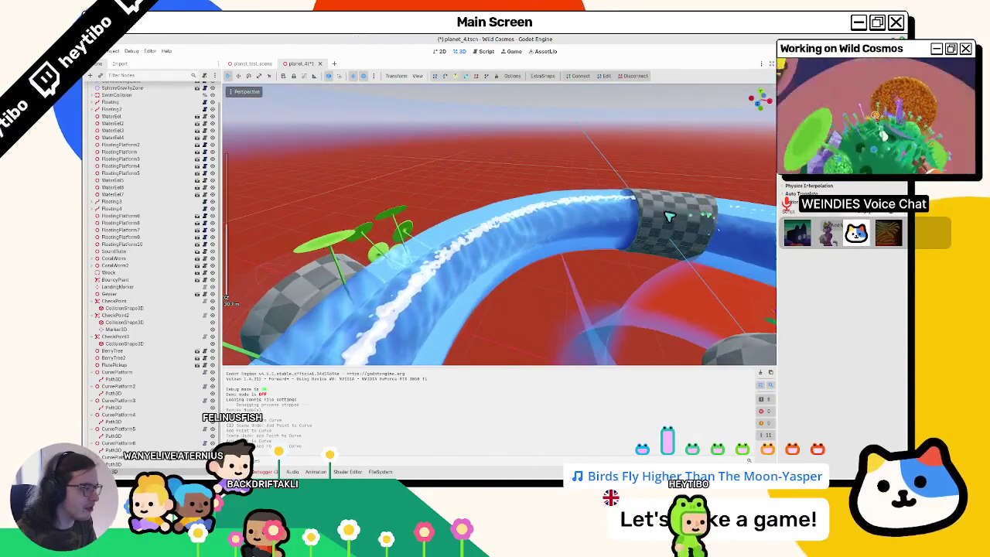
mouse_move(616, 165)
left_mouse_down()
mouse_move(596, 150)
mouse_move(626, 206)
mouse_move(617, 224)
left_mouse_up()
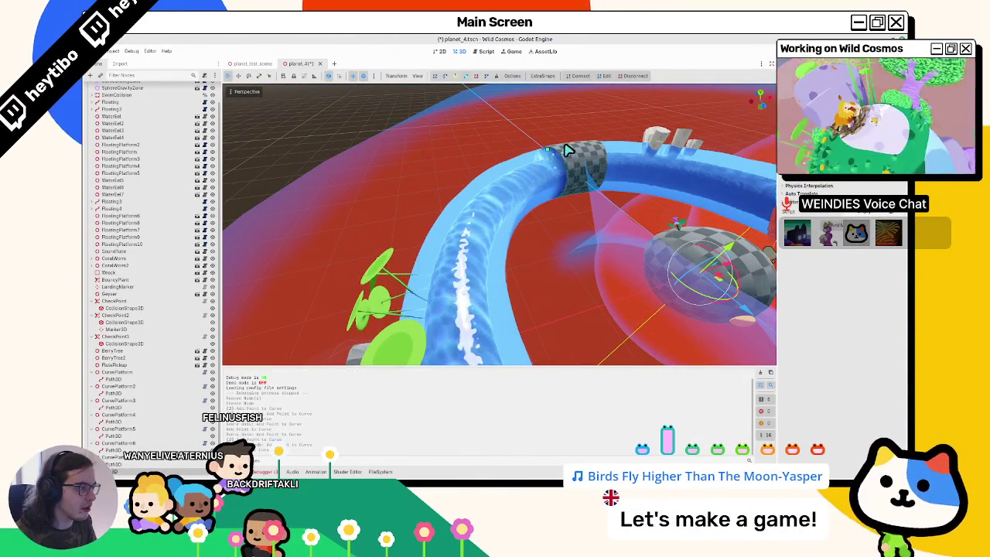
mouse_move(566, 150)
left_mouse_down()
mouse_move(537, 129)
mouse_move(579, 132)
mouse_move(585, 161)
mouse_move(491, 307)
mouse_move(532, 220)
mouse_move(586, 221)
mouse_move(619, 194)
mouse_move(619, 216)
mouse_move(676, 204)
mouse_move(670, 243)
mouse_move(530, 222)
mouse_move(489, 246)
mouse_move(486, 205)
mouse_move(547, 227)
mouse_move(454, 274)
mouse_move(515, 259)
left_mouse_up()
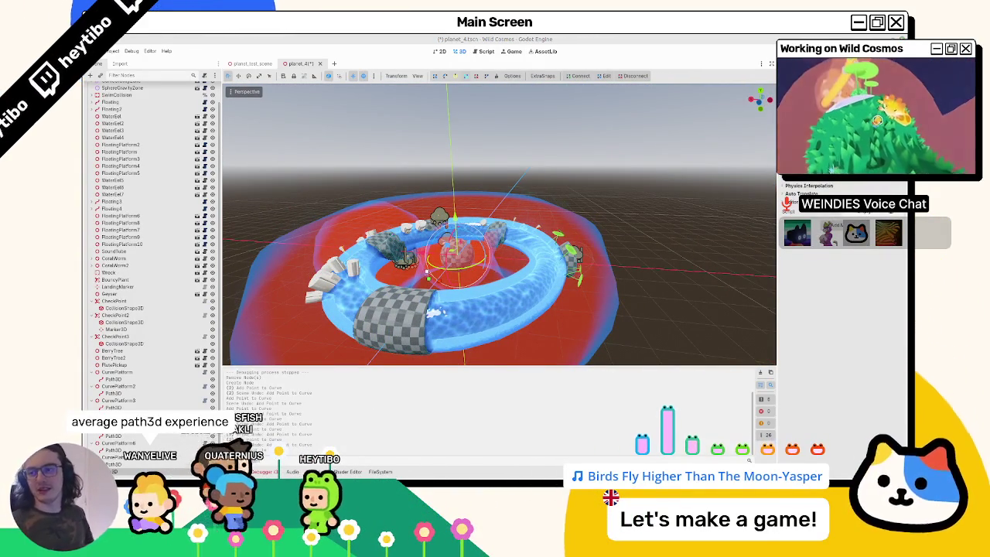
left_click_drag(457, 232, 391, 306)
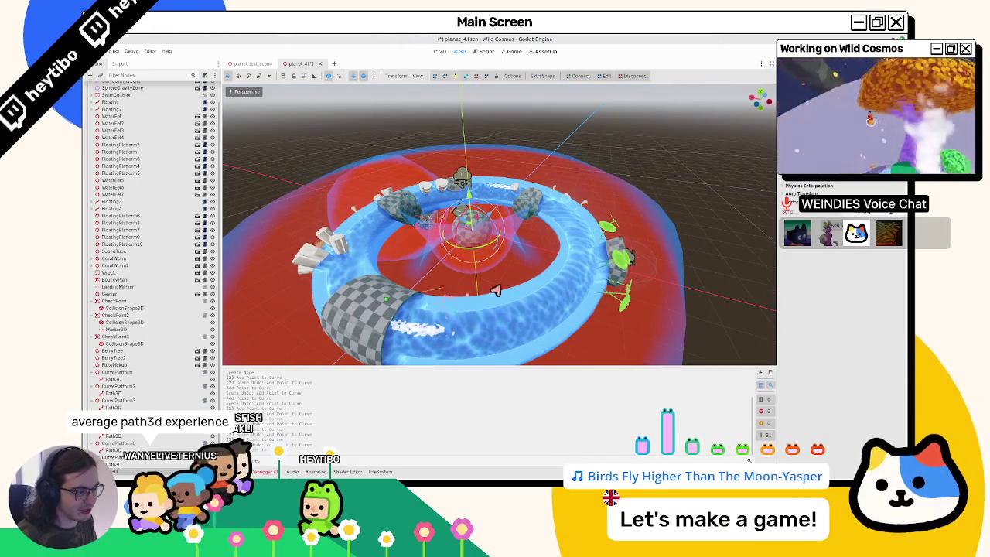
left_click_drag(495, 288, 456, 290)
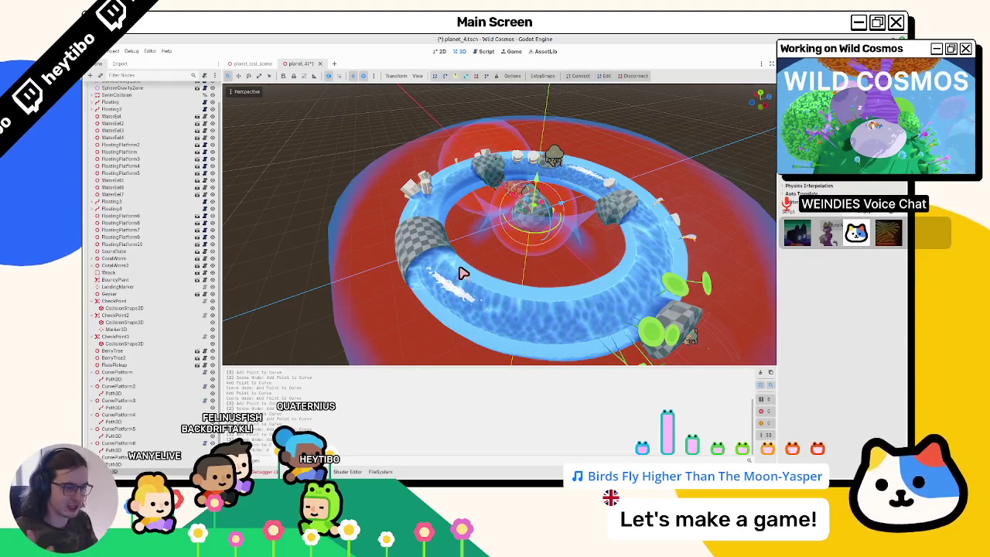
mouse_move(430, 265)
left_mouse_down()
mouse_move(464, 206)
mouse_move(514, 223)
mouse_move(504, 214)
mouse_move(470, 233)
mouse_move(478, 225)
mouse_move(546, 278)
mouse_move(566, 274)
mouse_move(575, 257)
mouse_move(400, 307)
mouse_move(436, 281)
mouse_move(424, 197)
mouse_move(393, 261)
mouse_move(155, 415)
left_mouse_up()
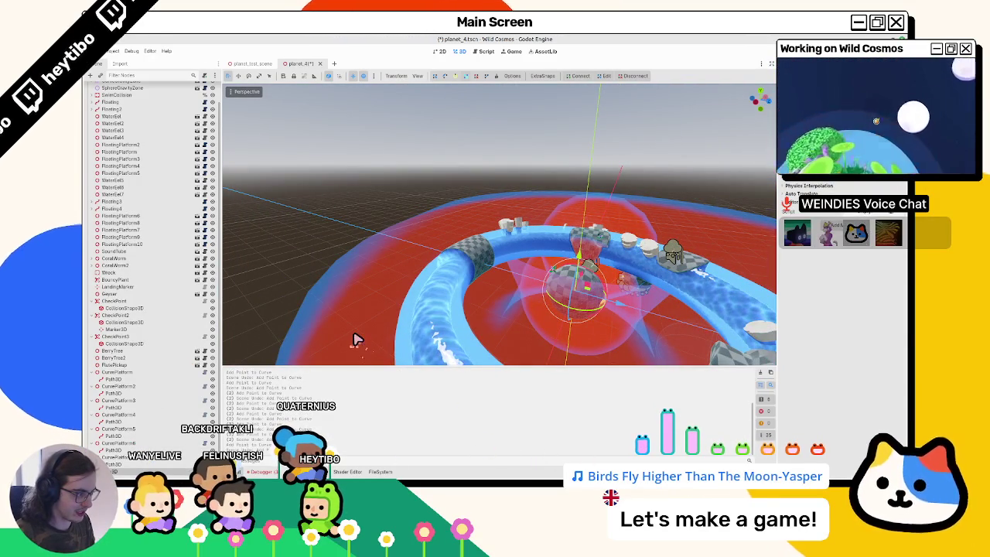
Orbit above the blue tube ring and close the Path3D curve into a loop
key("alt+Tab")
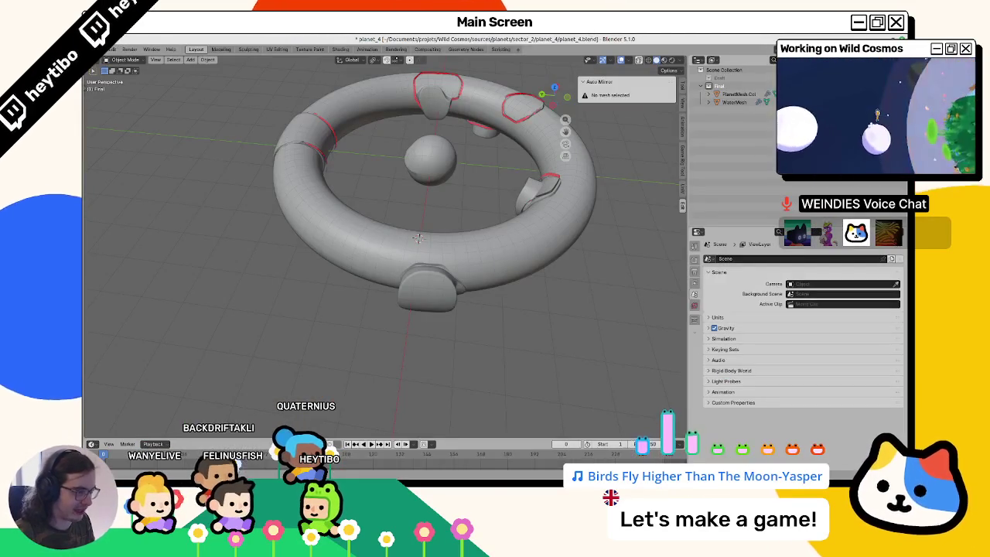
key("alt+Tab")
key("alt+Tab")
key("alt+Tab")
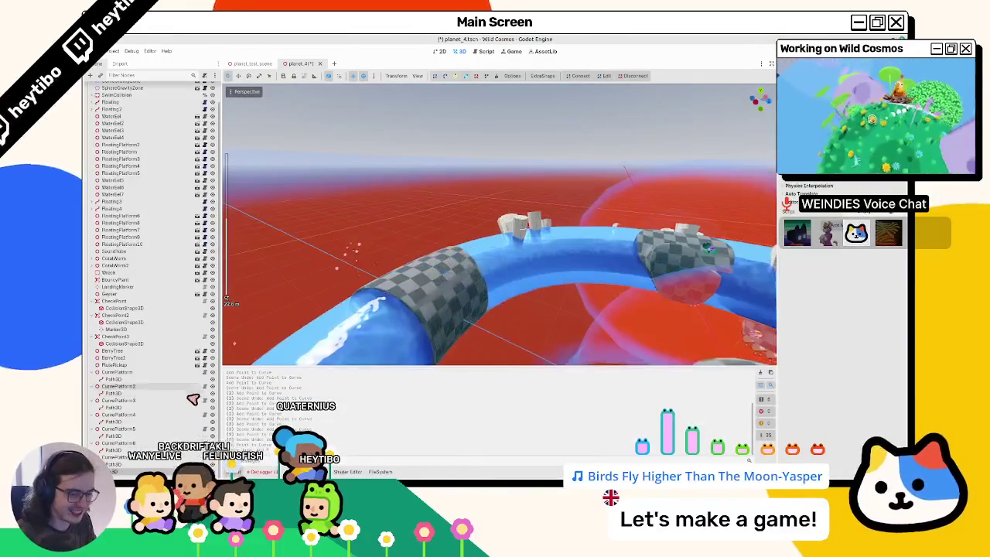
left_click_drag(348, 248, 359, 280)
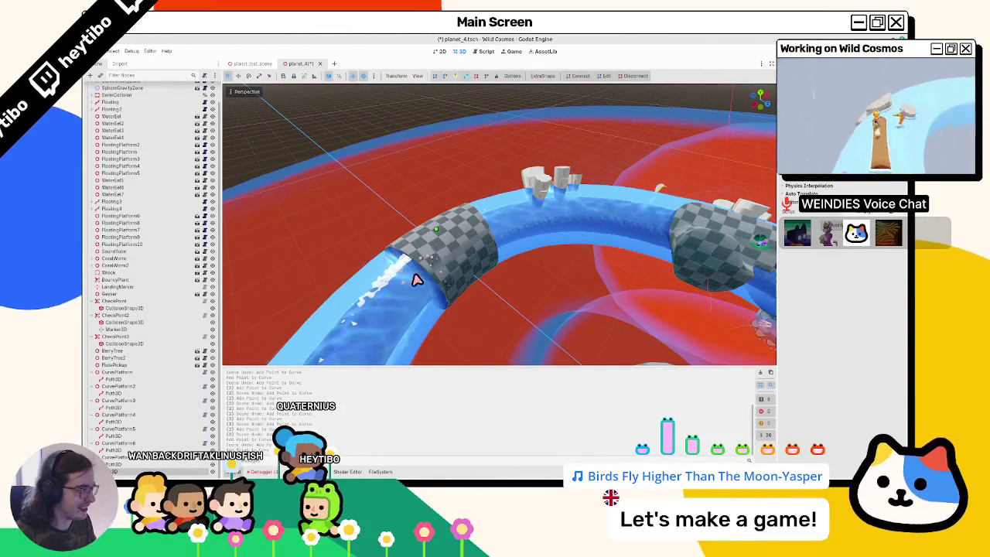
scroll(424, 284, "down", 5)
mouse_move(435, 348)
left_mouse_down()
mouse_move(477, 307)
mouse_move(504, 209)
mouse_move(505, 287)
left_mouse_up()
scroll(460, 292, "up", 3)
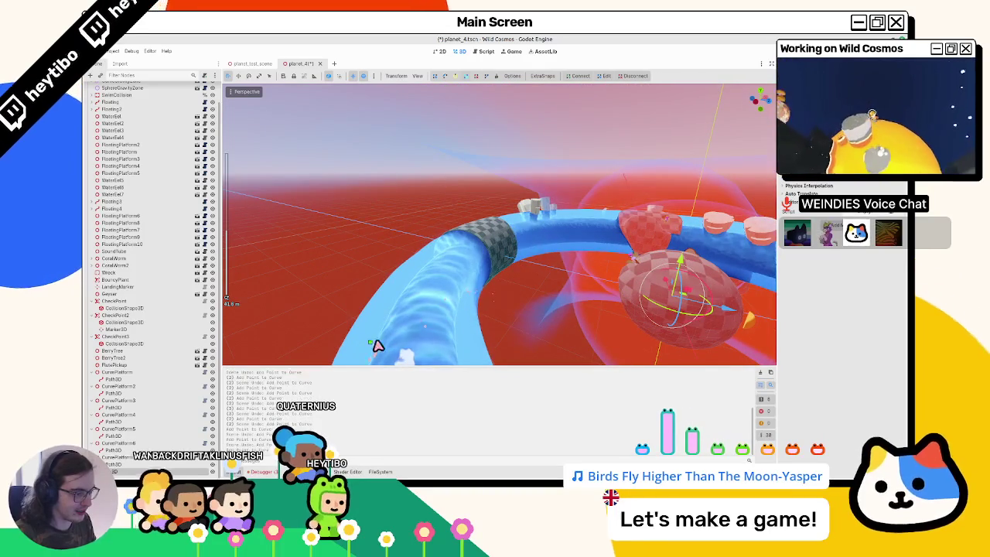
mouse_move(376, 346)
left_mouse_down()
mouse_move(372, 292)
mouse_move(384, 290)
mouse_move(461, 346)
left_mouse_up()
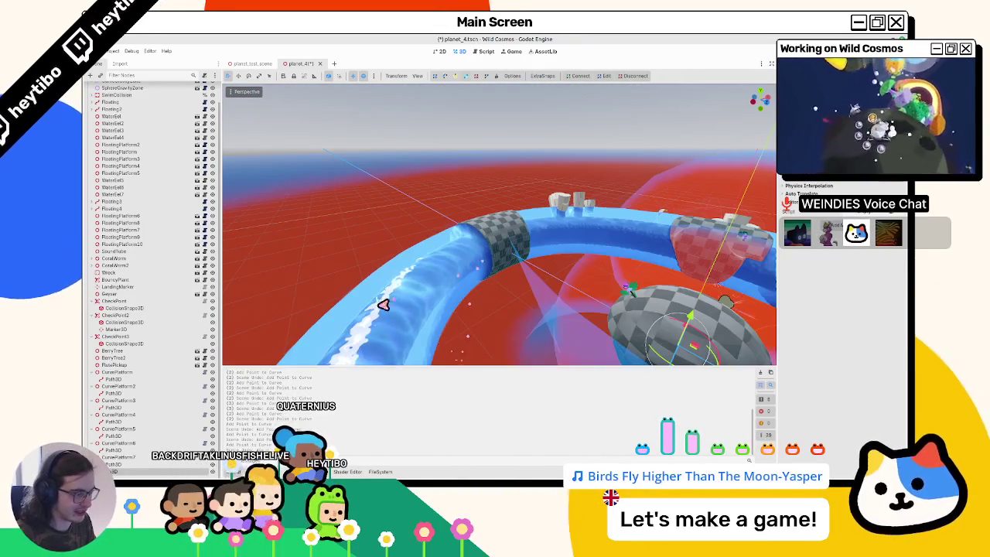
mouse_move(386, 312)
left_mouse_down()
mouse_move(382, 271)
mouse_move(475, 305)
mouse_move(460, 332)
mouse_move(456, 277)
left_mouse_up()
scroll(449, 313, "up", 2)
mouse_move(425, 245)
left_mouse_down()
mouse_move(578, 285)
mouse_move(632, 278)
mouse_move(610, 362)
mouse_move(484, 317)
mouse_move(338, 245)
mouse_move(369, 239)
mouse_move(349, 214)
mouse_move(519, 304)
mouse_move(498, 320)
mouse_move(612, 285)
mouse_move(591, 271)
mouse_move(593, 287)
mouse_move(495, 287)
mouse_move(491, 332)
mouse_move(520, 348)
mouse_move(491, 283)
mouse_move(420, 305)
left_mouse_up()
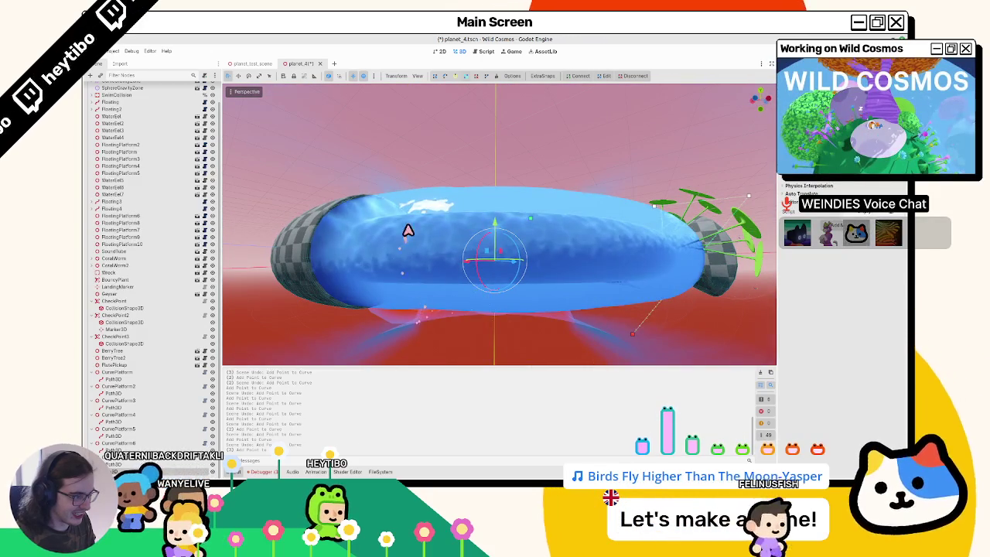
mouse_move(352, 195)
left_mouse_down()
mouse_move(447, 261)
mouse_move(457, 283)
mouse_move(451, 271)
mouse_move(534, 253)
mouse_move(559, 279)
mouse_move(390, 257)
left_mouse_up()
mouse_move(452, 255)
left_mouse_down()
mouse_move(469, 332)
mouse_move(724, 140)
left_mouse_up()
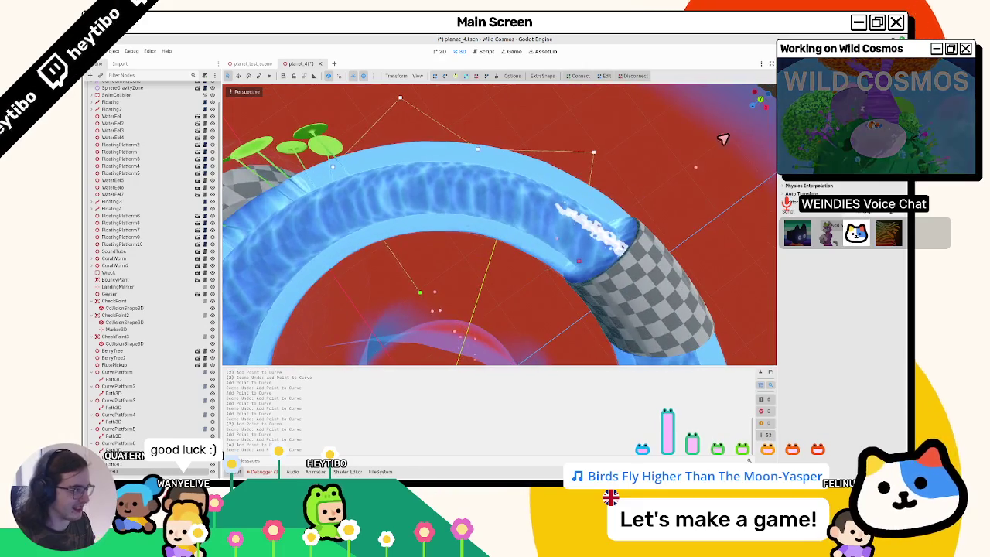
left_click(480, 76)
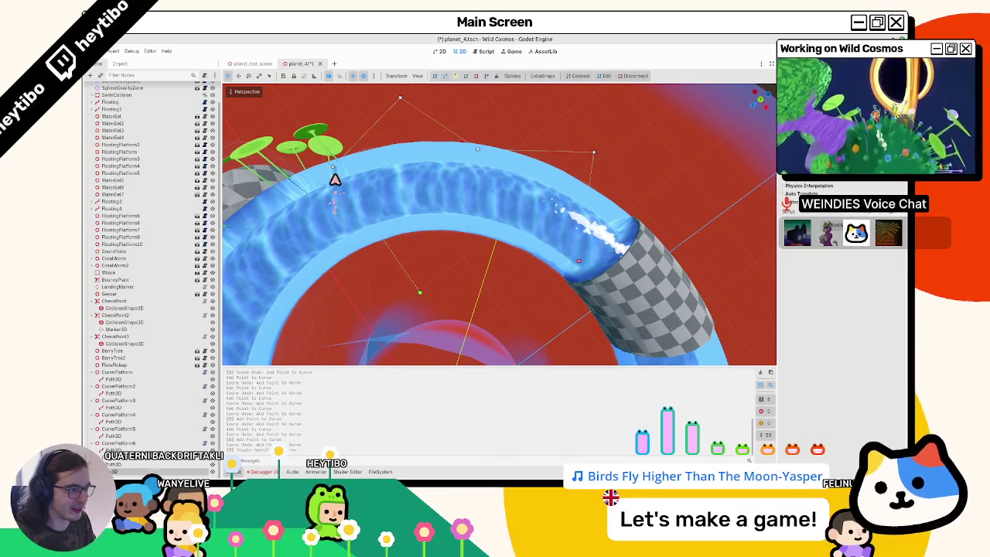
Reshape the loop by moving a curve point and pulling its handles to arc around the ring
left_click(255, 246)
left_click(348, 171)
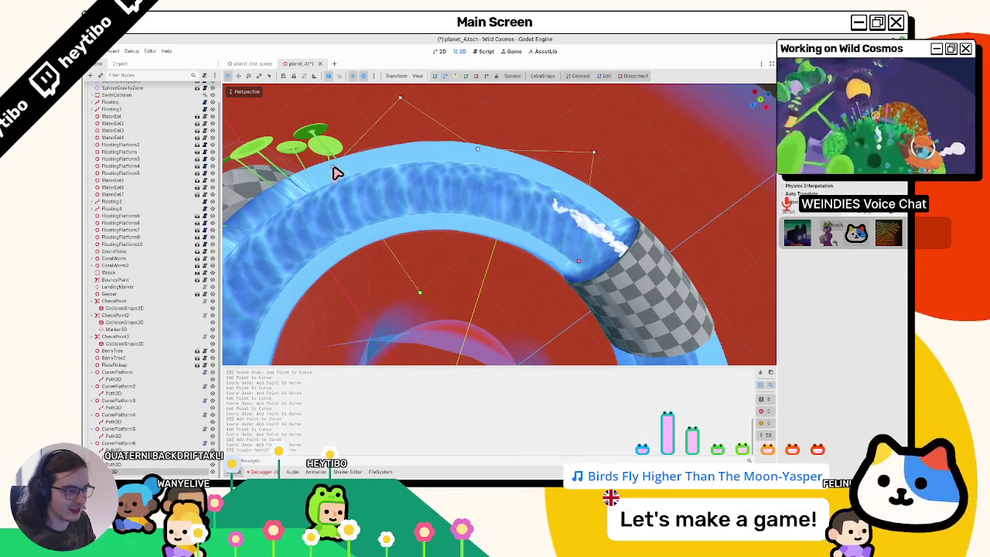
left_click_drag(326, 201, 338, 171)
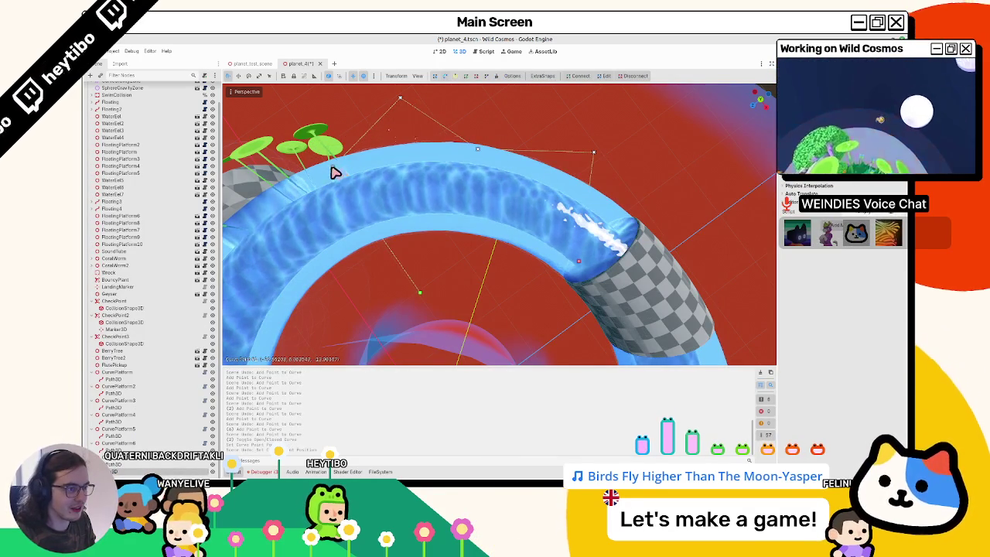
left_click_drag(333, 208, 331, 201)
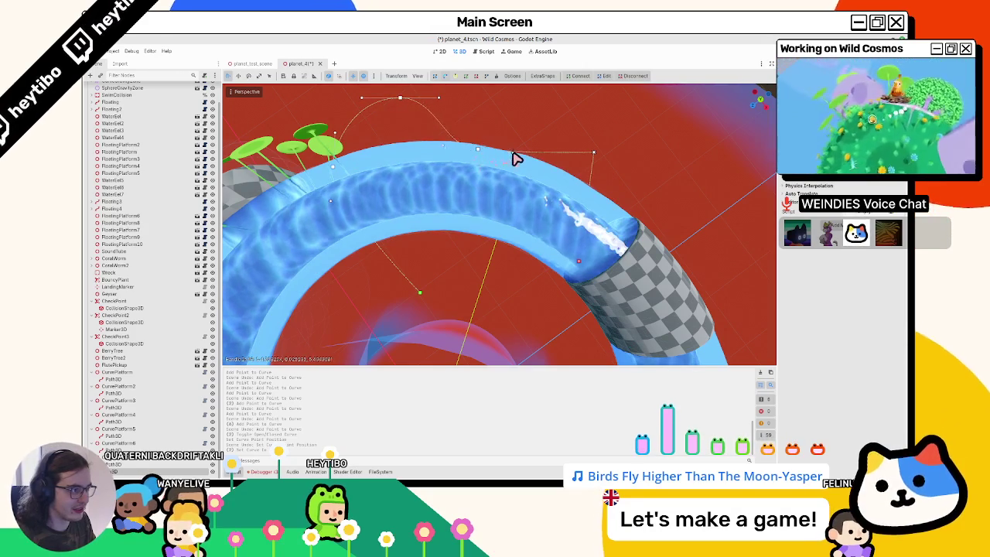
mouse_move(611, 182)
left_mouse_down()
mouse_move(503, 271)
mouse_move(423, 358)
mouse_move(444, 100)
mouse_move(569, 214)
left_mouse_up()
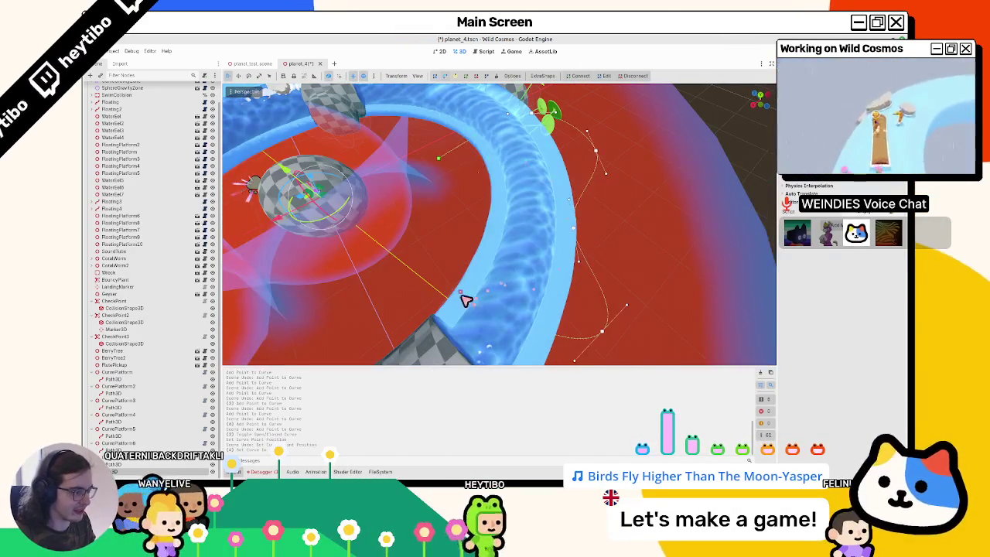
mouse_move(477, 334)
left_mouse_down()
mouse_move(545, 316)
mouse_move(592, 287)
mouse_move(564, 203)
left_mouse_up()
mouse_move(606, 170)
left_mouse_down()
mouse_move(560, 190)
mouse_move(449, 204)
mouse_move(440, 177)
mouse_move(414, 193)
mouse_move(376, 186)
mouse_move(377, 235)
mouse_move(435, 272)
mouse_move(494, 282)
left_mouse_up()
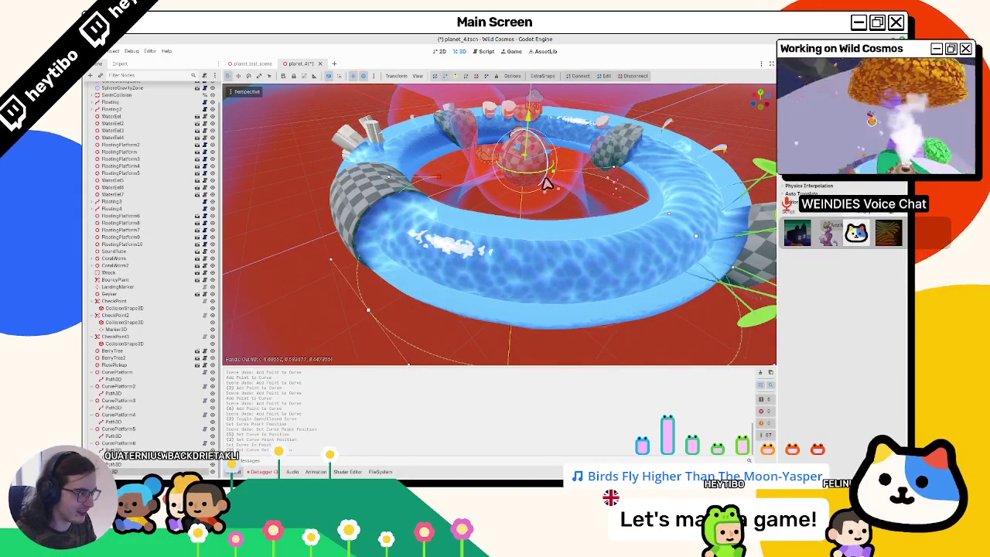
Drag the first curve point's out handle to bend the path around the tube
mouse_move(586, 195)
left_mouse_down()
mouse_move(646, 210)
mouse_move(699, 160)
mouse_move(625, 203)
mouse_move(601, 204)
left_mouse_up()
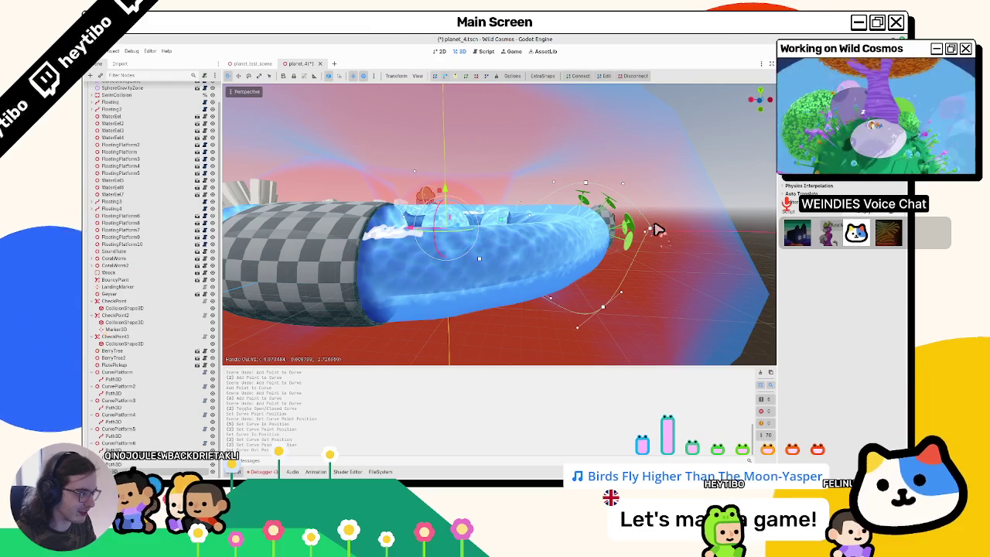
mouse_move(647, 217)
left_mouse_down()
mouse_move(654, 203)
mouse_move(664, 245)
mouse_move(630, 221)
mouse_move(612, 187)
mouse_move(618, 207)
left_mouse_up()
left_click(619, 188)
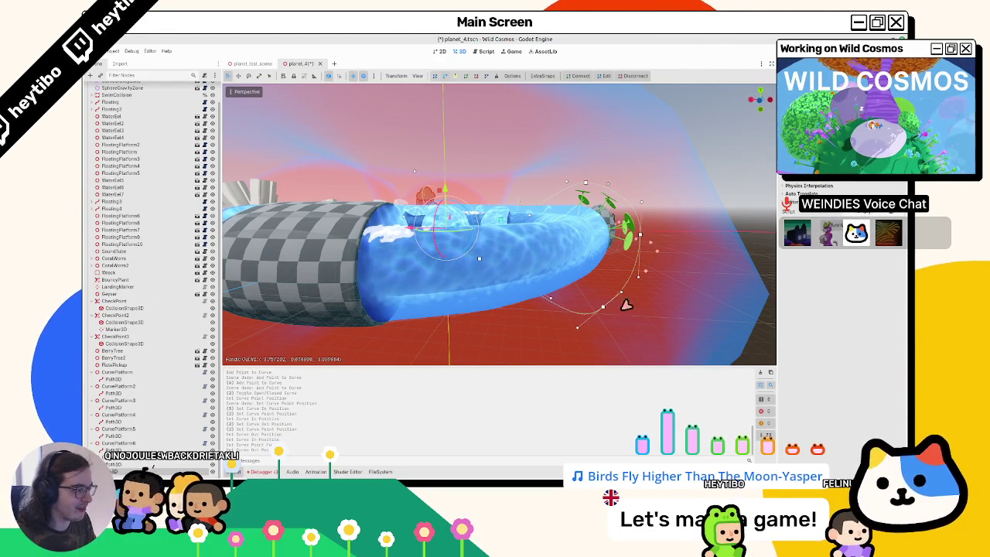
mouse_move(606, 314)
left_mouse_down()
mouse_move(585, 312)
mouse_move(616, 294)
mouse_move(619, 304)
mouse_move(566, 268)
mouse_move(628, 340)
left_mouse_up()
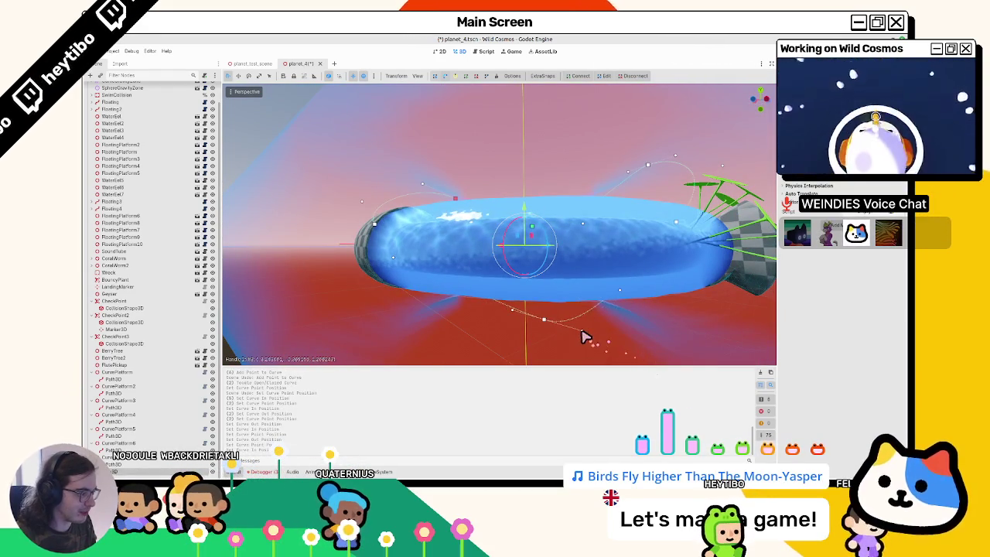
left_click_drag(582, 291, 504, 349)
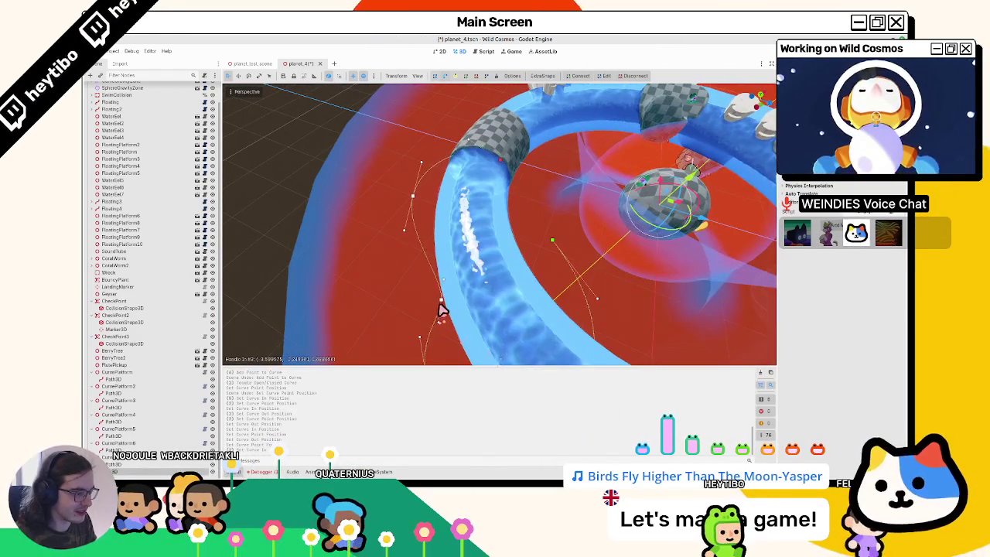
left_click_drag(434, 307, 475, 306)
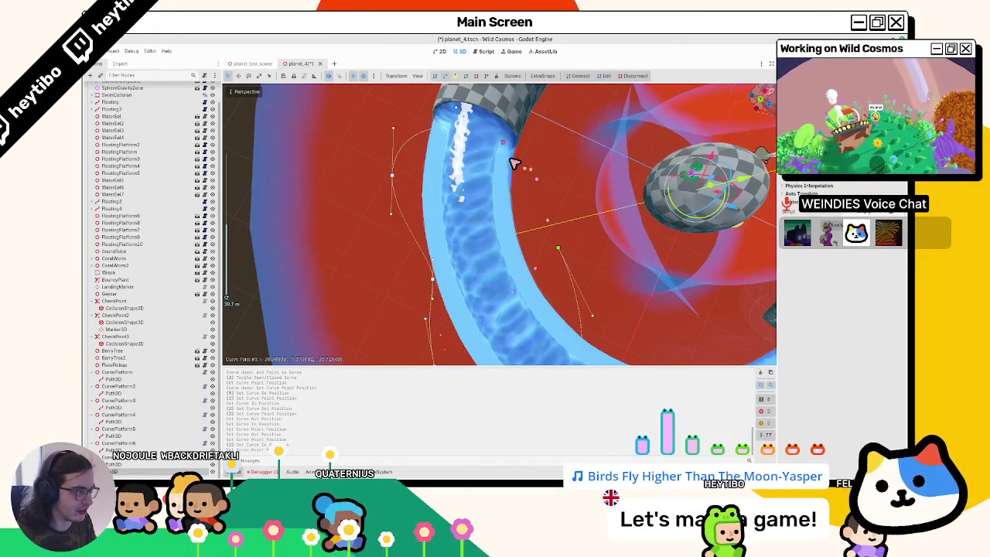
Undo the last handle move, pull a handle into a new position, and save planet_4
key("ctrl+z")
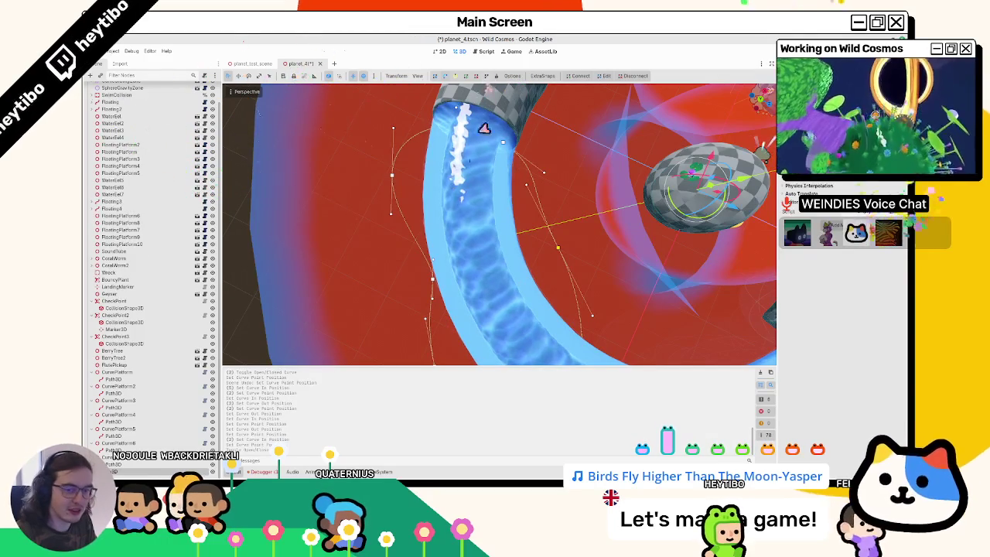
mouse_move(526, 189)
left_mouse_down()
mouse_move(540, 214)
mouse_move(544, 179)
mouse_move(529, 174)
mouse_move(517, 132)
left_mouse_up()
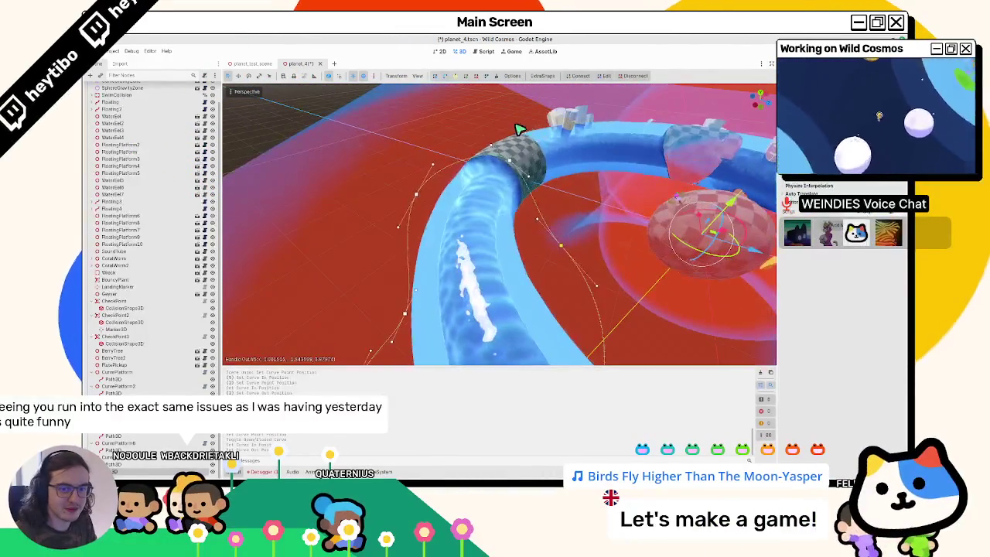
key("ctrl+s")
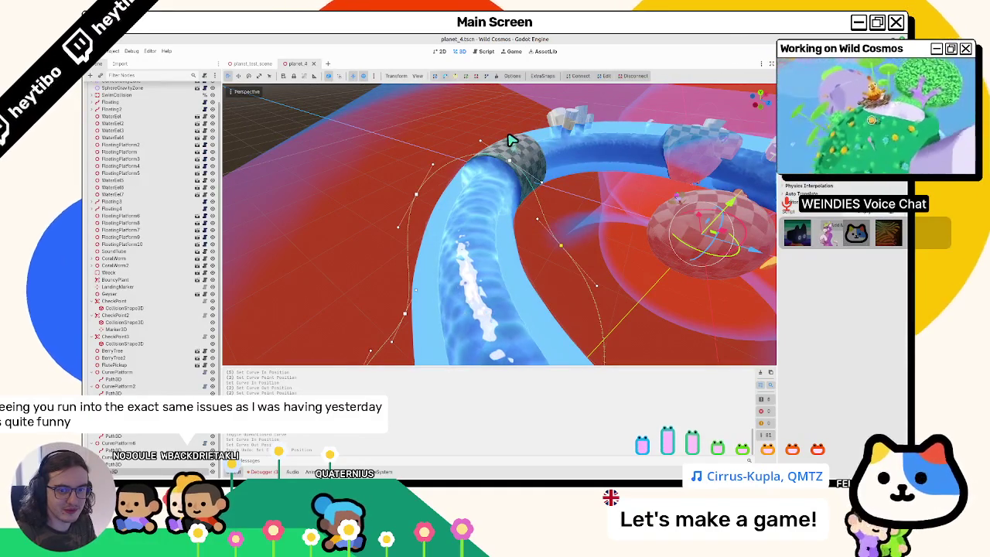
Move curve point #3 over the water ring, check it from above, and save planet_4
mouse_move(509, 139)
left_mouse_down()
mouse_move(495, 172)
mouse_move(483, 111)
mouse_move(513, 97)
mouse_move(570, 104)
mouse_move(504, 206)
mouse_move(471, 281)
mouse_move(453, 287)
left_mouse_up()
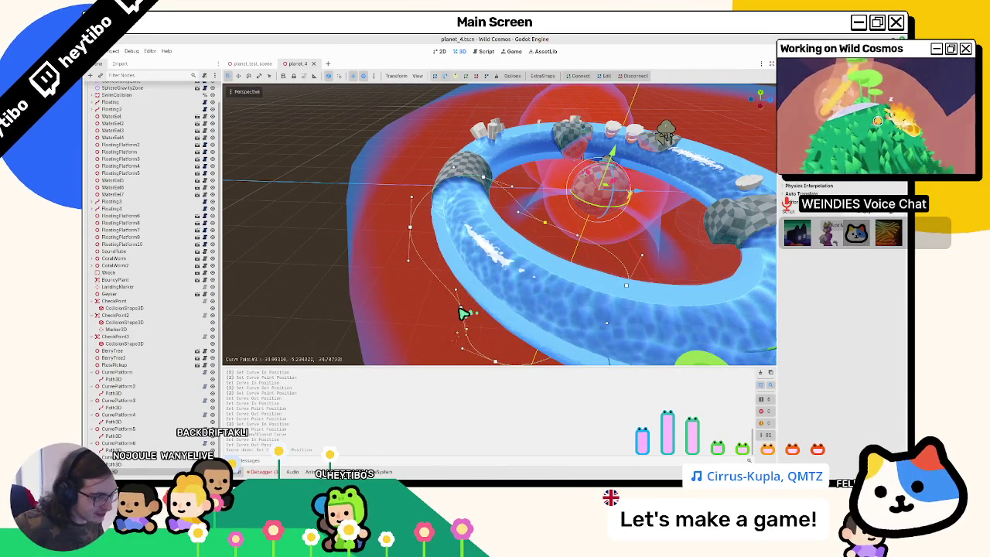
mouse_move(462, 313)
left_mouse_down()
mouse_move(517, 313)
mouse_move(543, 338)
mouse_move(619, 331)
mouse_move(570, 356)
left_mouse_up()
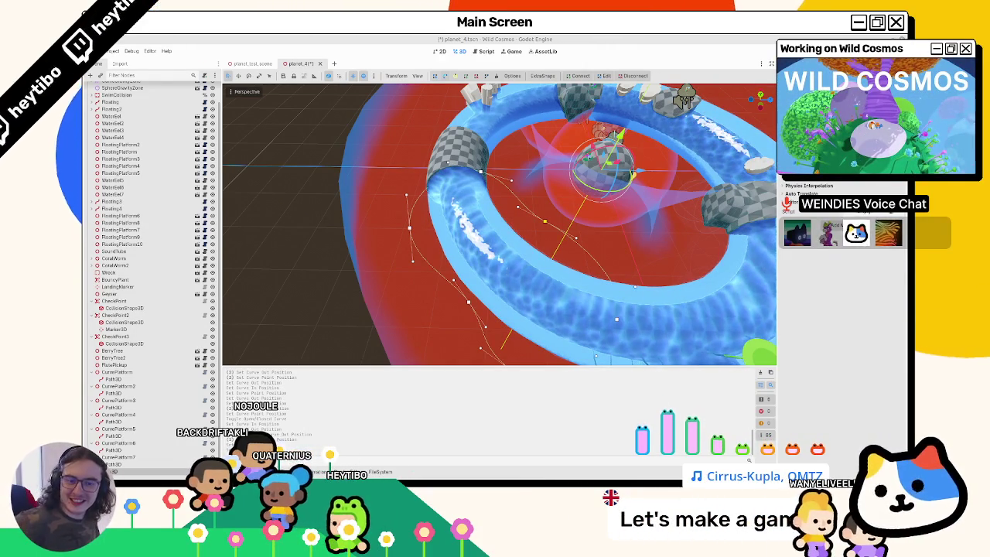
mouse_move(500, 233)
left_mouse_down()
mouse_move(490, 214)
mouse_move(384, 232)
mouse_move(391, 218)
left_mouse_up()
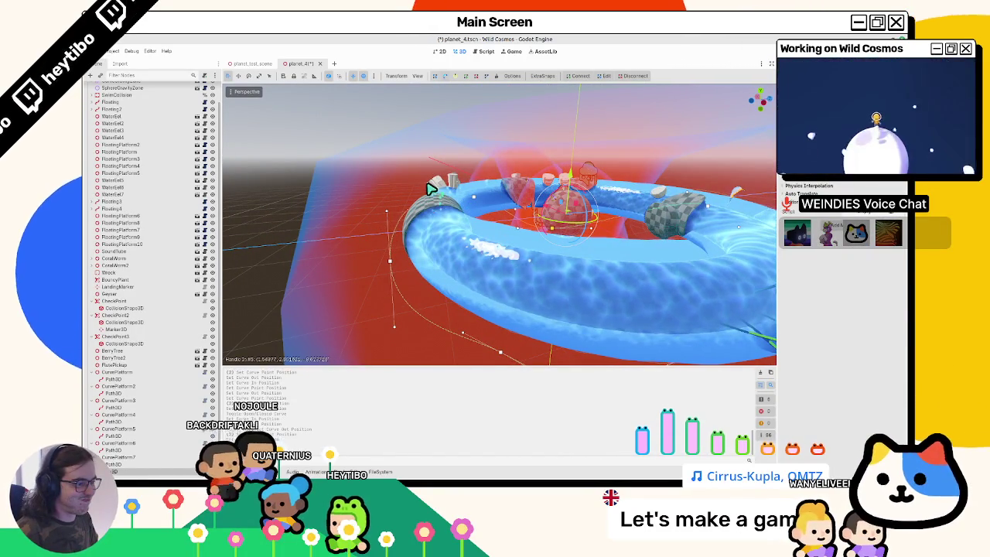
mouse_move(436, 188)
left_mouse_down()
mouse_move(460, 246)
mouse_move(372, 214)
mouse_move(433, 177)
mouse_move(394, 188)
mouse_move(365, 222)
left_mouse_up()
key("ctrl+s")
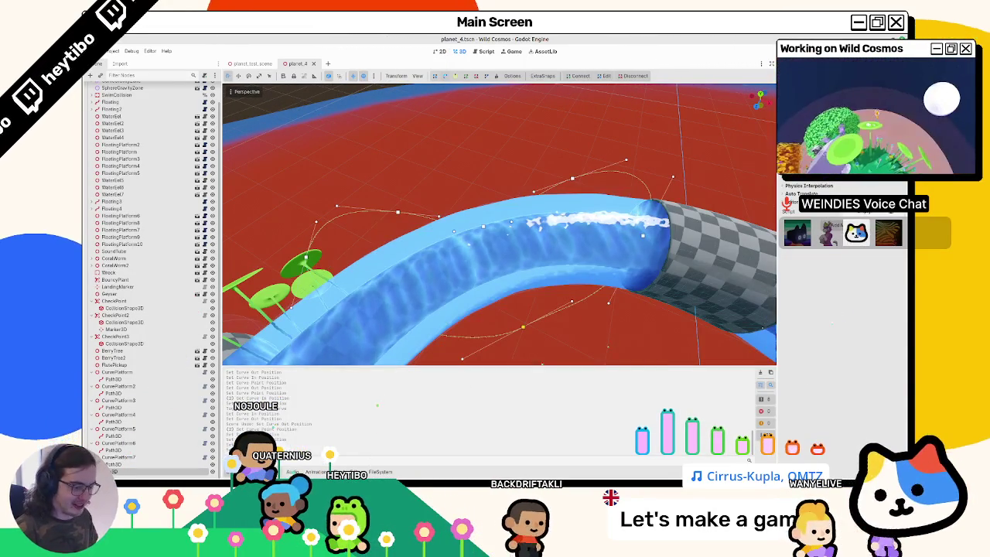
In the FileSystem dock, add a folder named flying_platform inside res://components
left_click(377, 473)
left_click(377, 473)
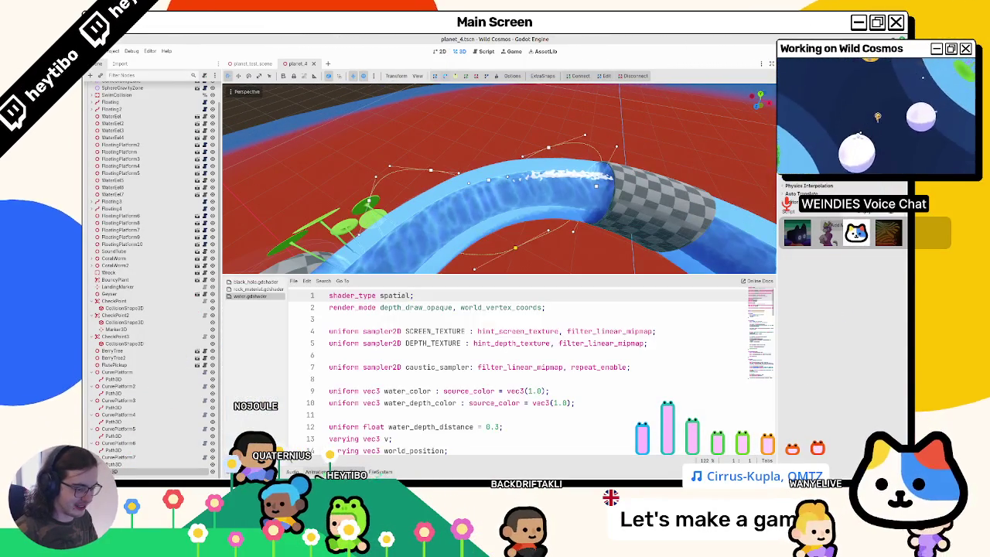
left_click(380, 472)
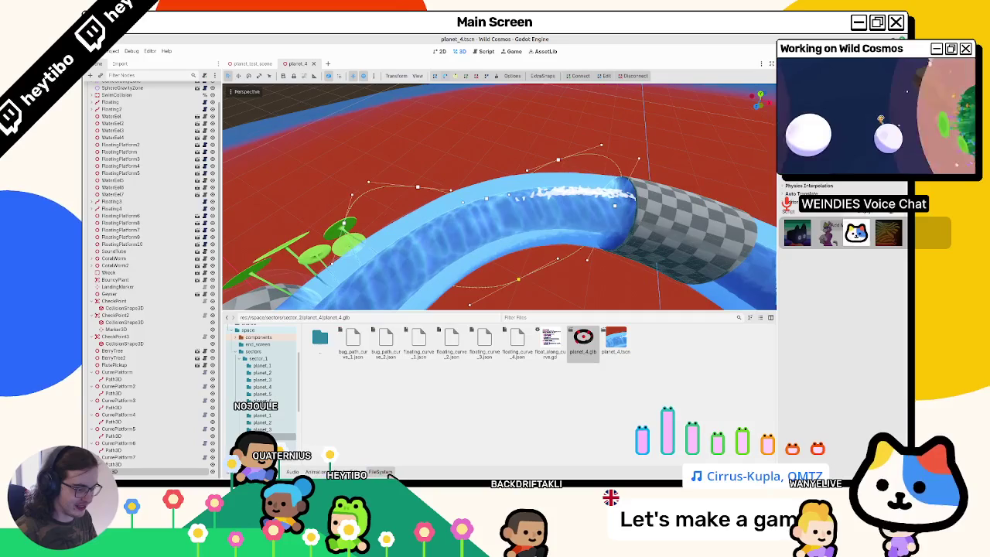
scroll(234, 359, "up", 5)
left_click(251, 365)
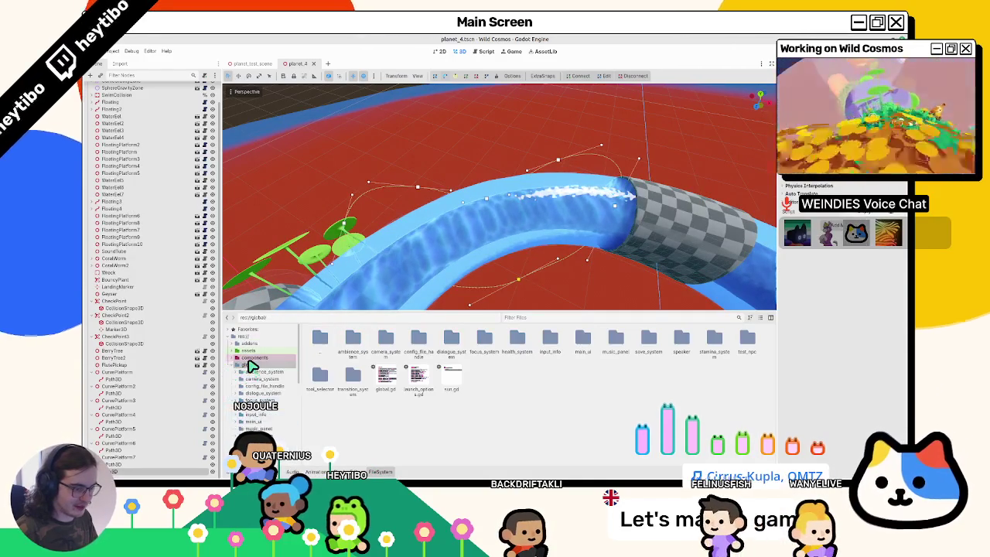
left_click(253, 358)
right_click(705, 453)
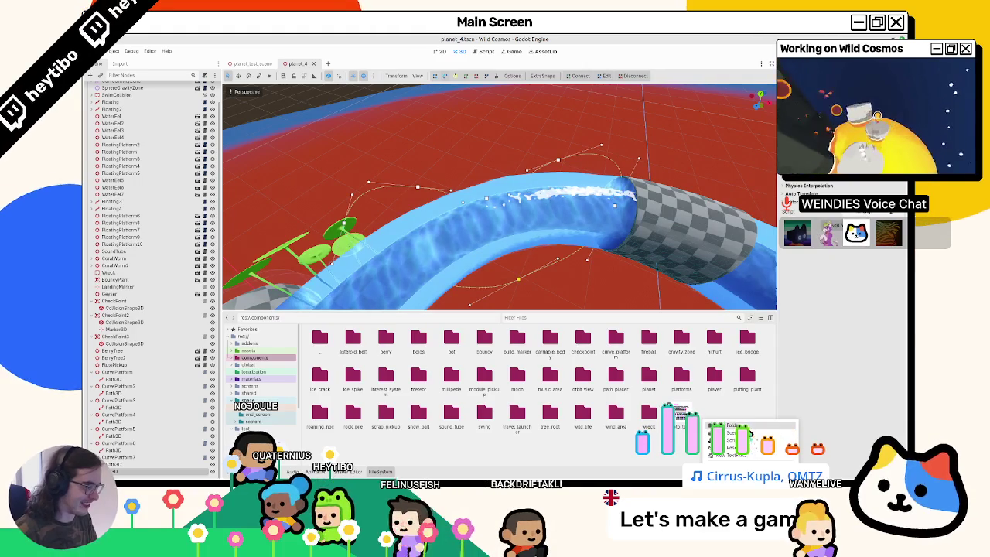
left_click(747, 427)
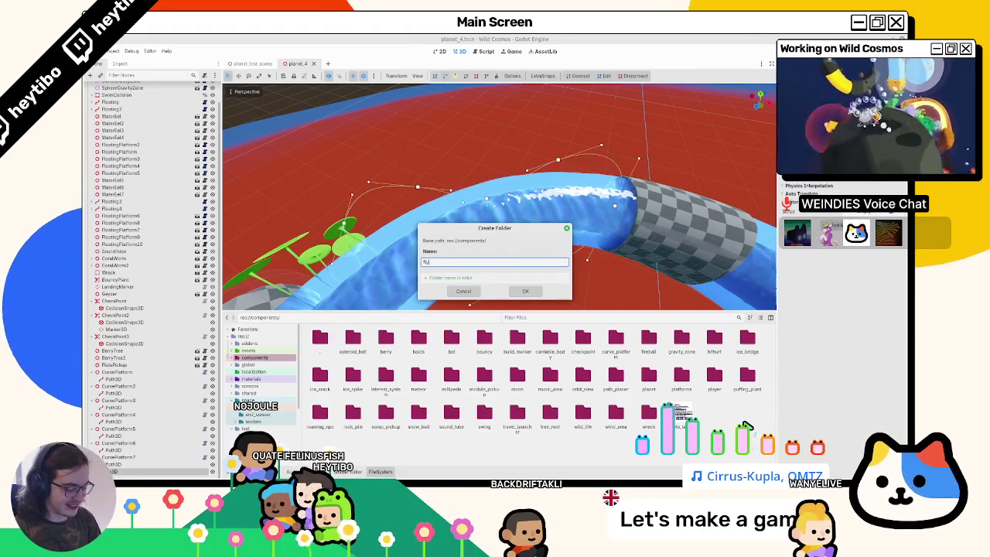
type("ying_platform")
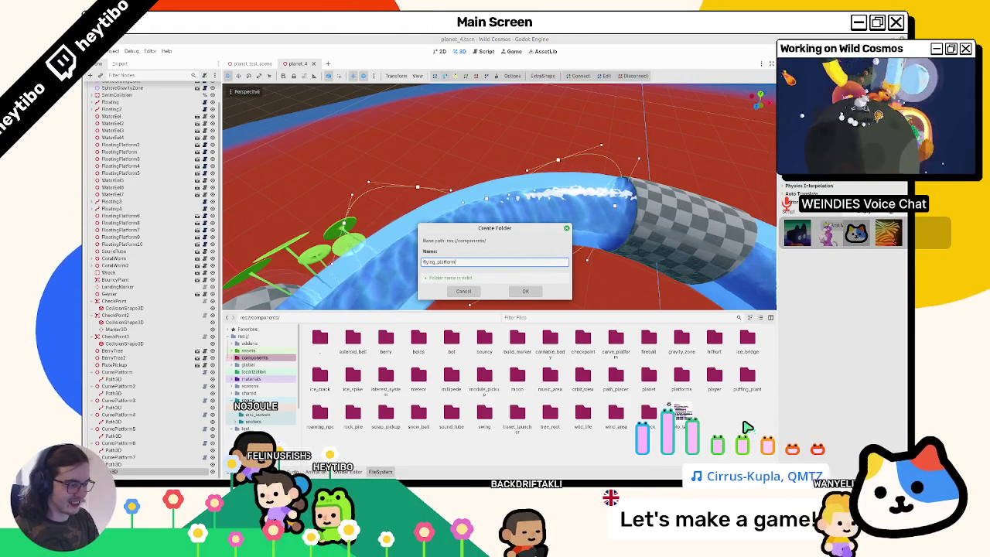
key("Return")
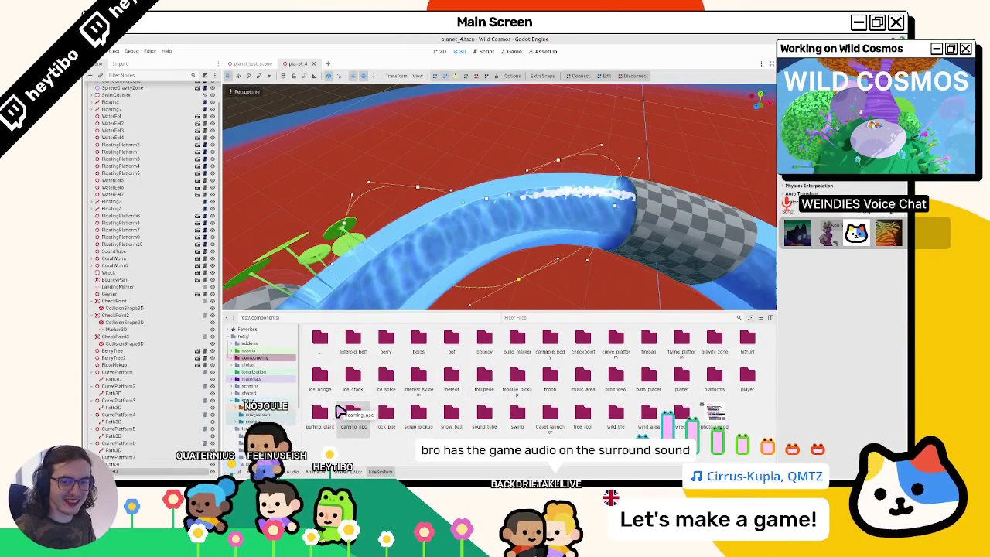
Create a new flying_platform scene inside the flying_platform folder
double_click(688, 346)
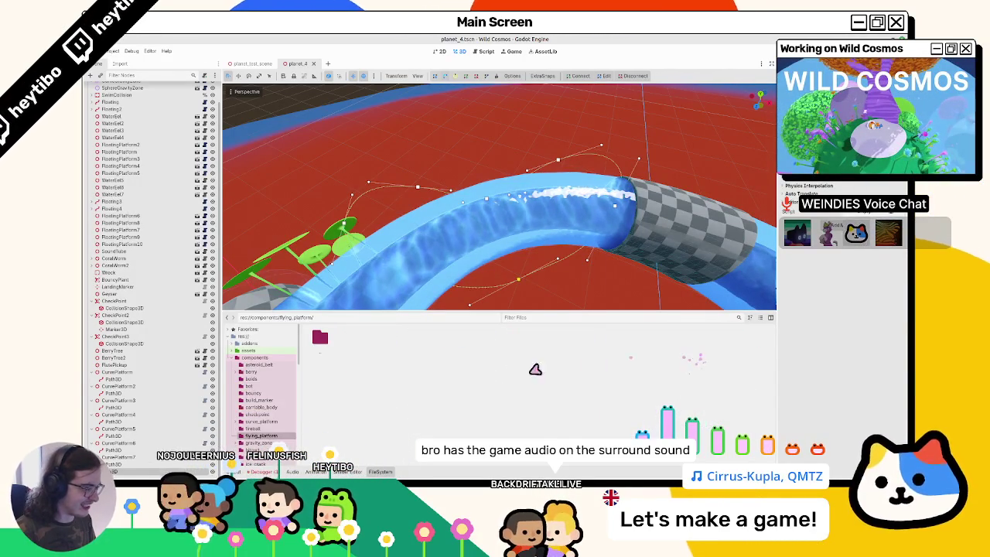
double_click(317, 343)
double_click(681, 345)
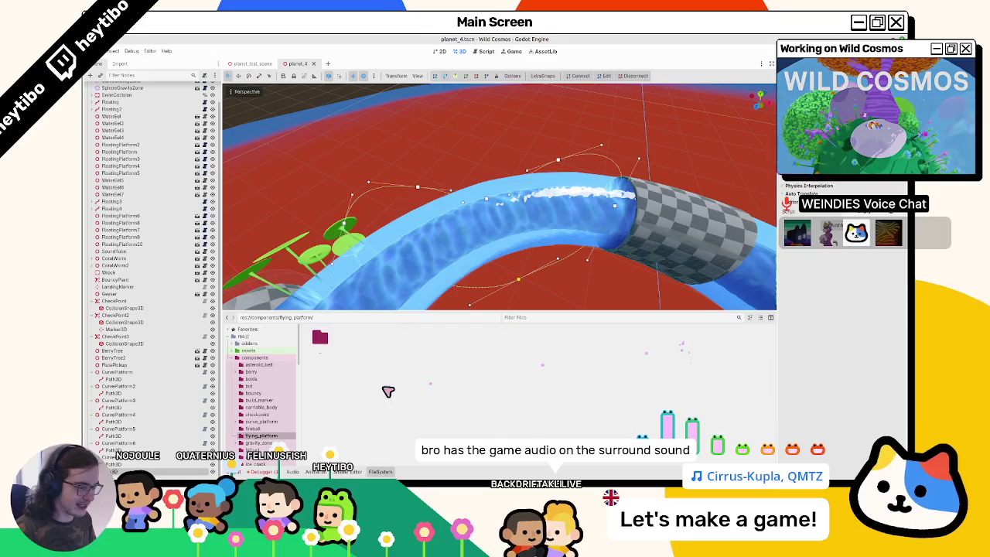
right_click(385, 388)
left_click(408, 401)
type("flying_platform")
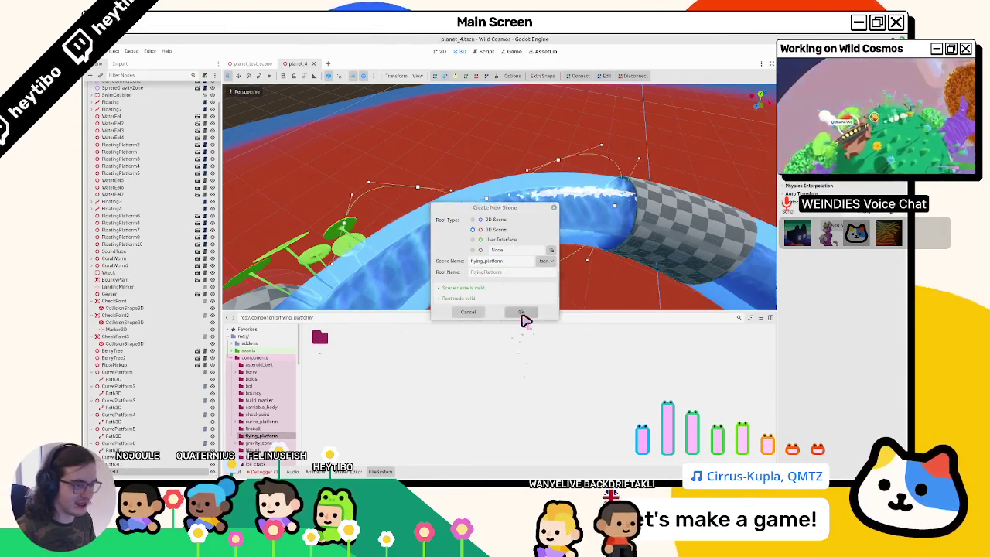
left_click(521, 312)
Change the FlyingPlatform root node's type to PathFollow3D
right_click(113, 89)
left_click(152, 161)
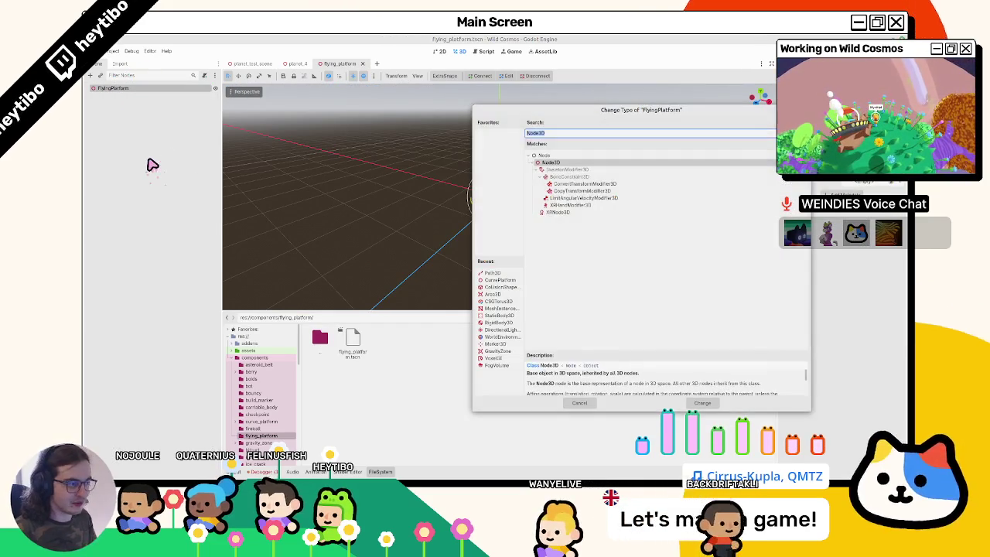
type("follow")
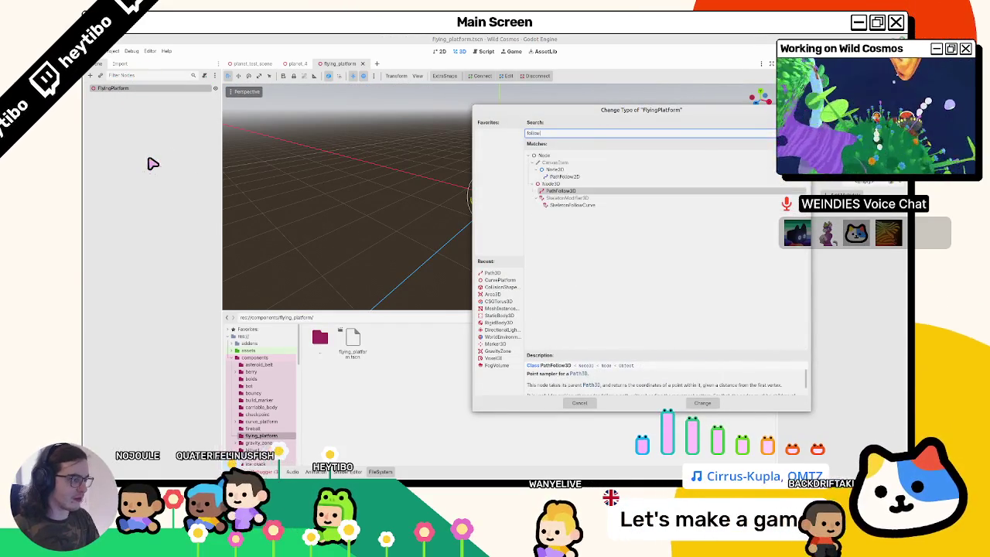
key("Return")
Add a MeshInstance3D child under FlyingPlatform
key("ctrl+a")
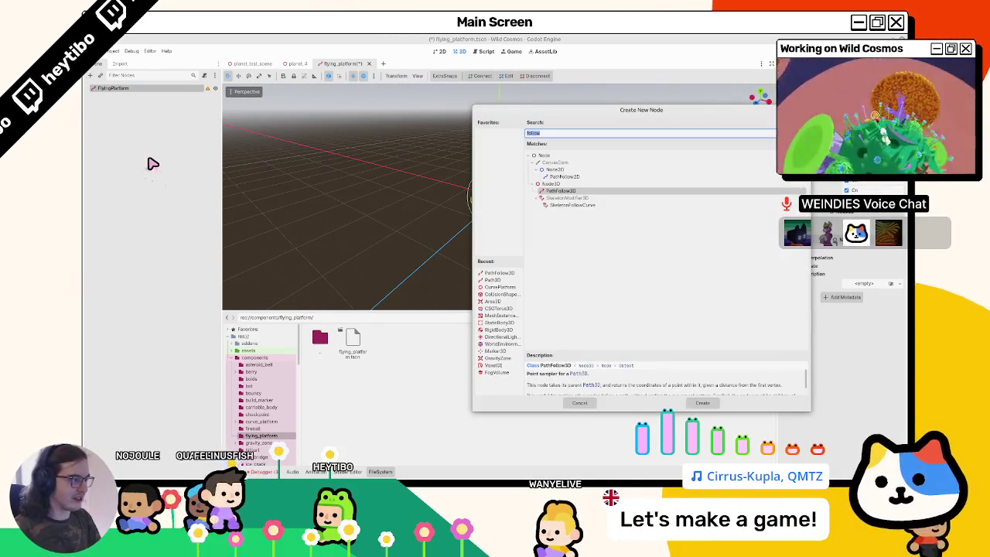
key("Escape")
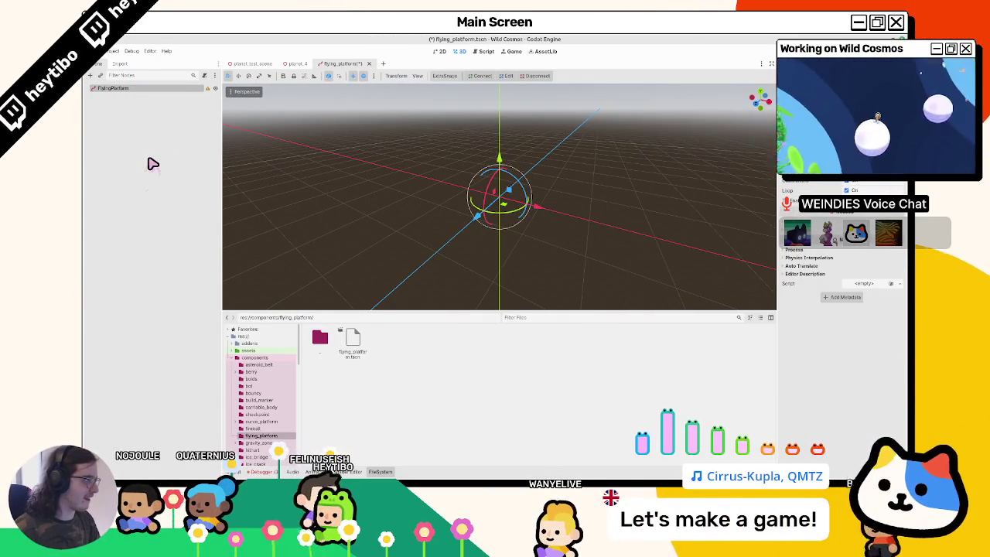
key("ctrl+a")
key("Escape")
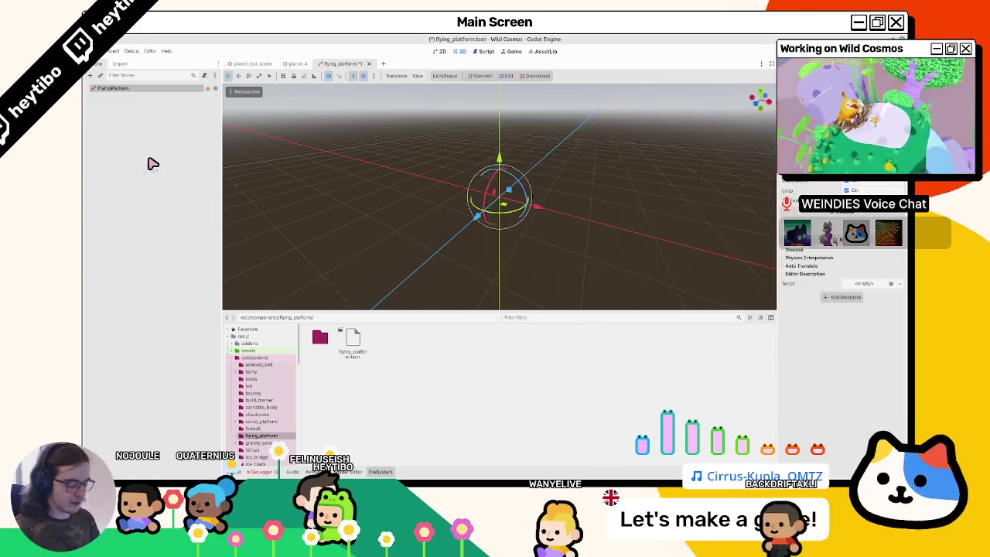
key("ctrl+a")
key("Return")
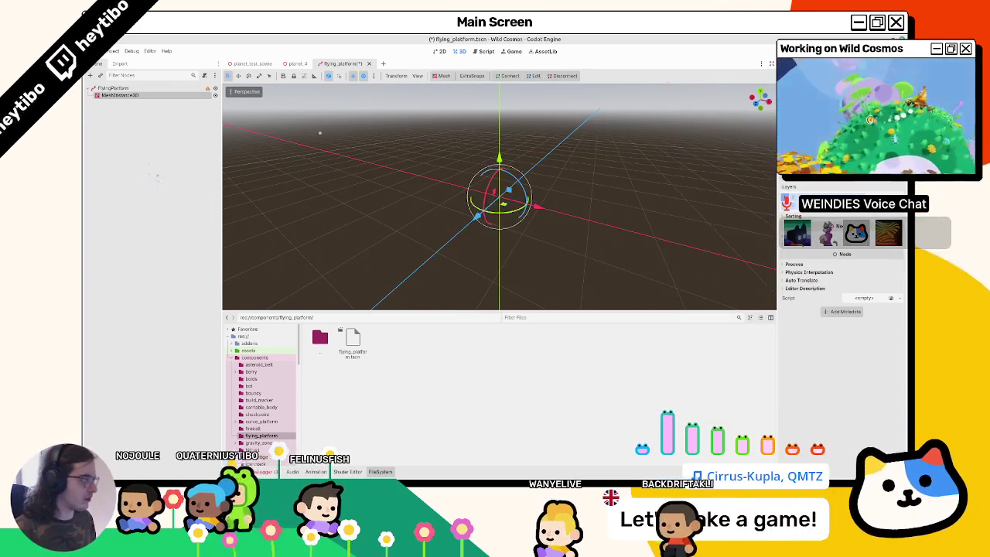
Give the MeshInstance3D a cylinder mesh with 2.5 top radius and a reduced bottom radius
left_click(875, 178)
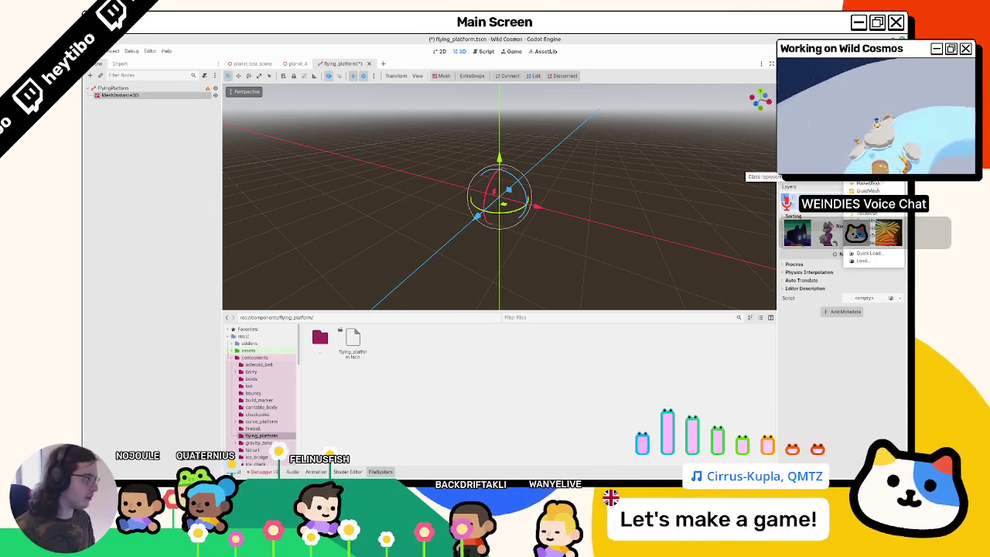
left_click(866, 175)
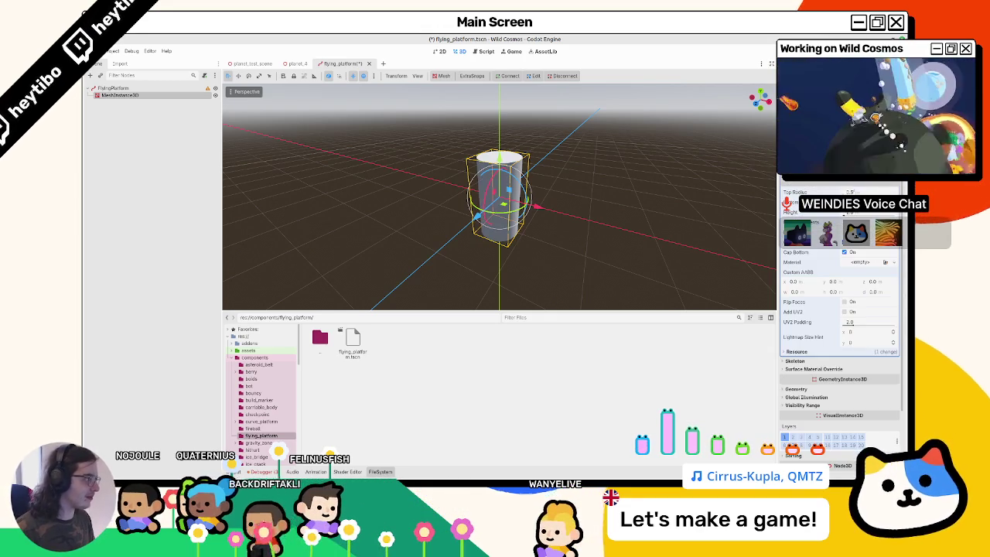
type("5")
key("Return")
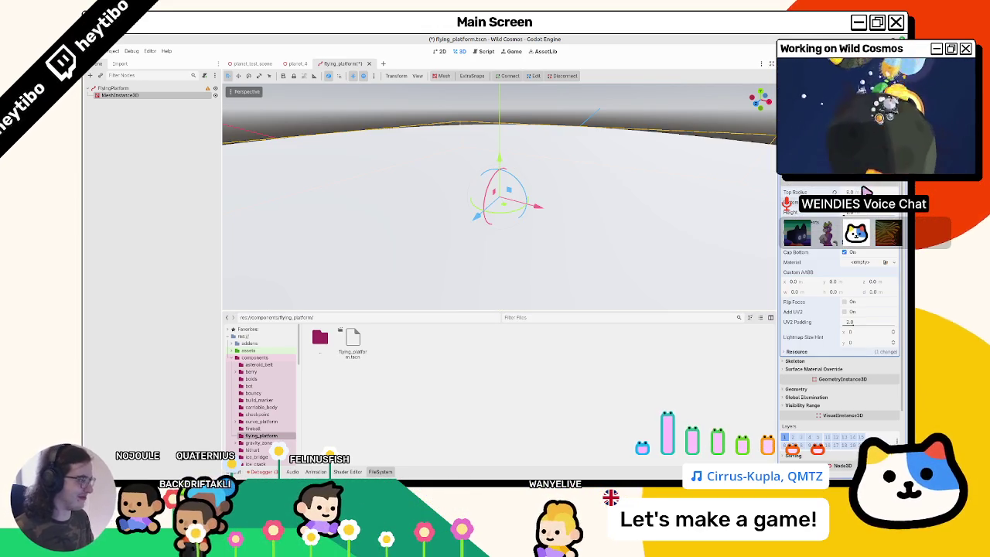
scroll(499, 197, "down", 4)
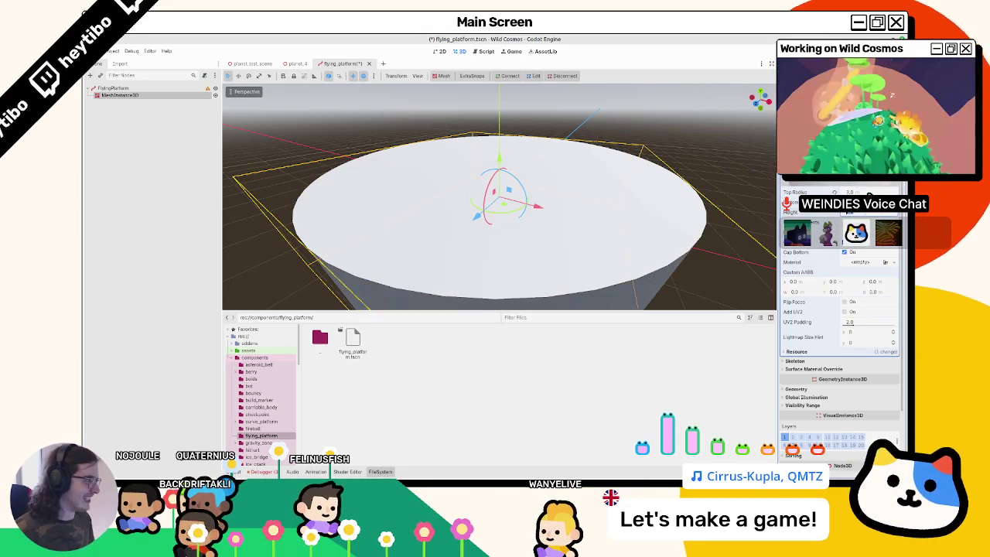
scroll(545, 253, "down", 5)
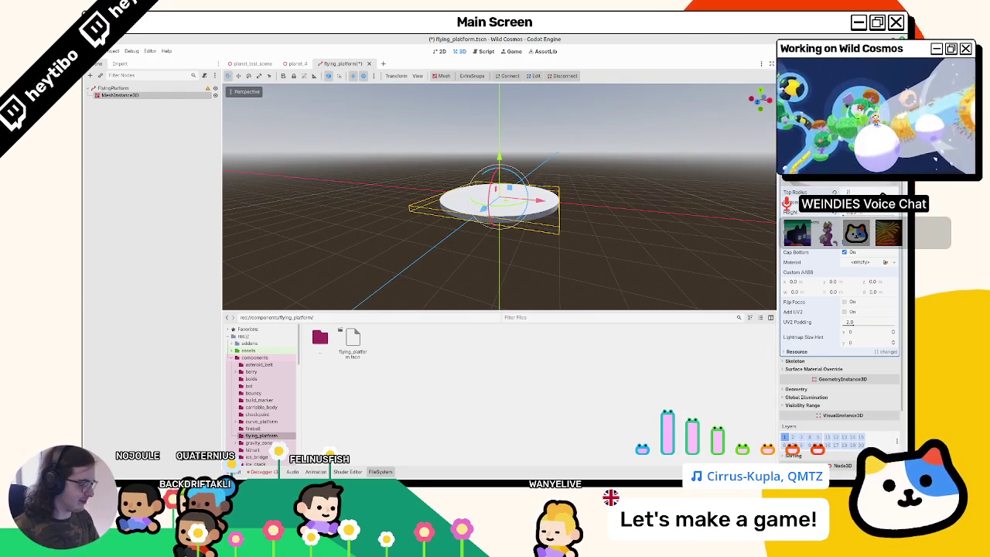
type(".5")
key("Return")
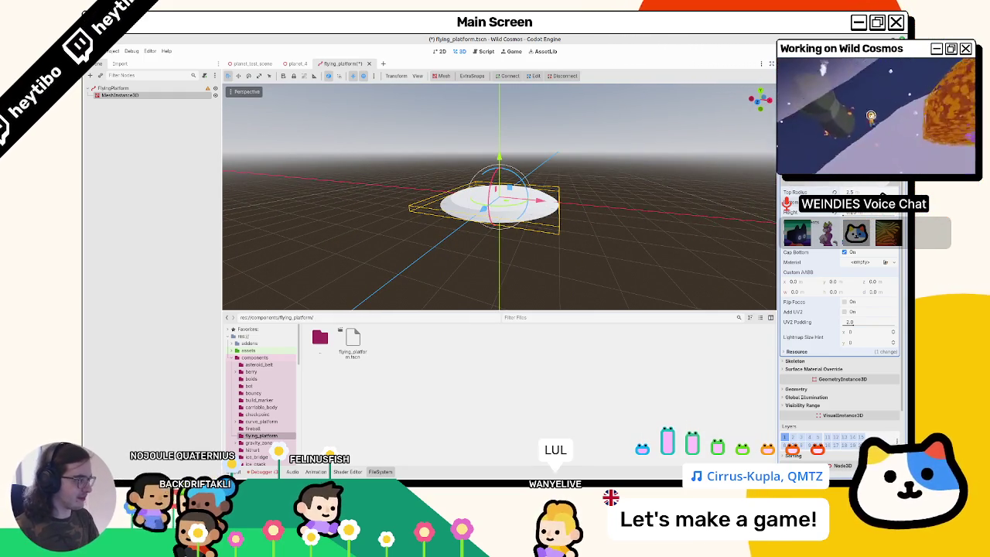
left_click_drag(851, 202, 843, 202)
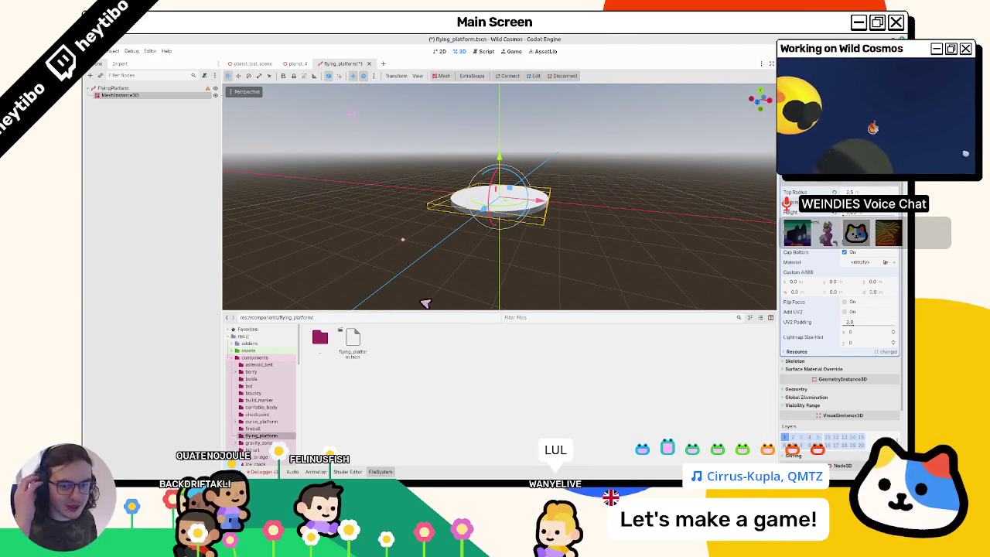
Select FlyingPlatform and save the flying platform scene
mouse_move(565, 473)
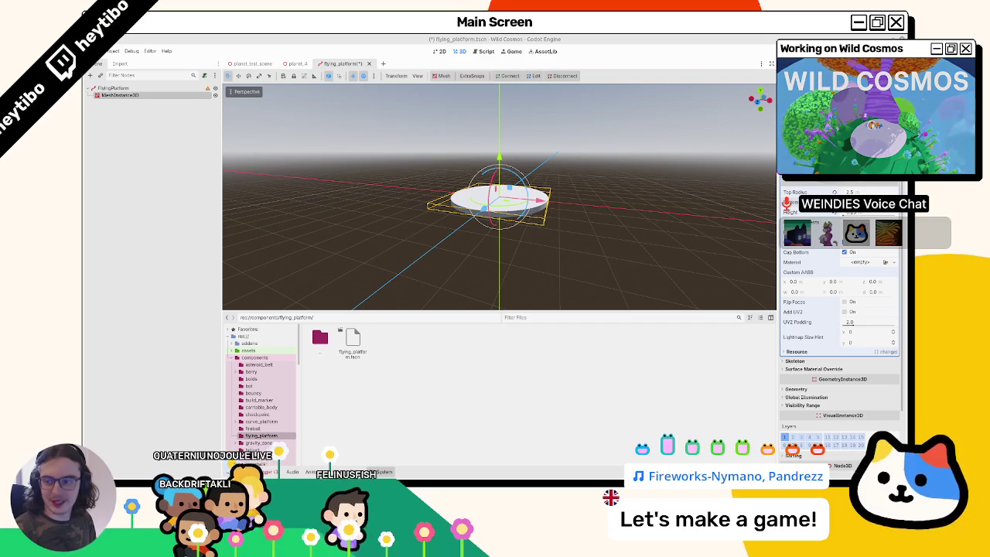
left_click(142, 90)
key("ctrl+a")
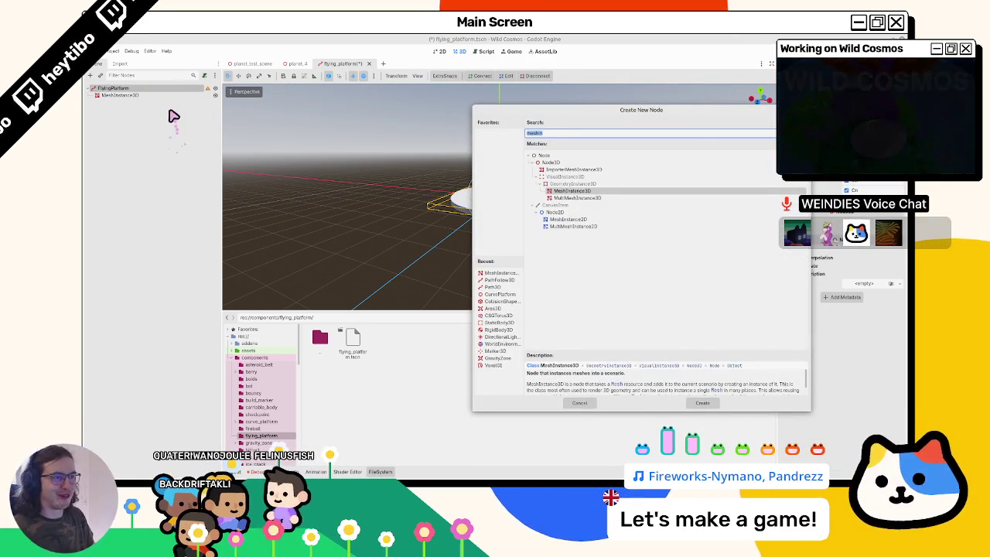
key("Escape")
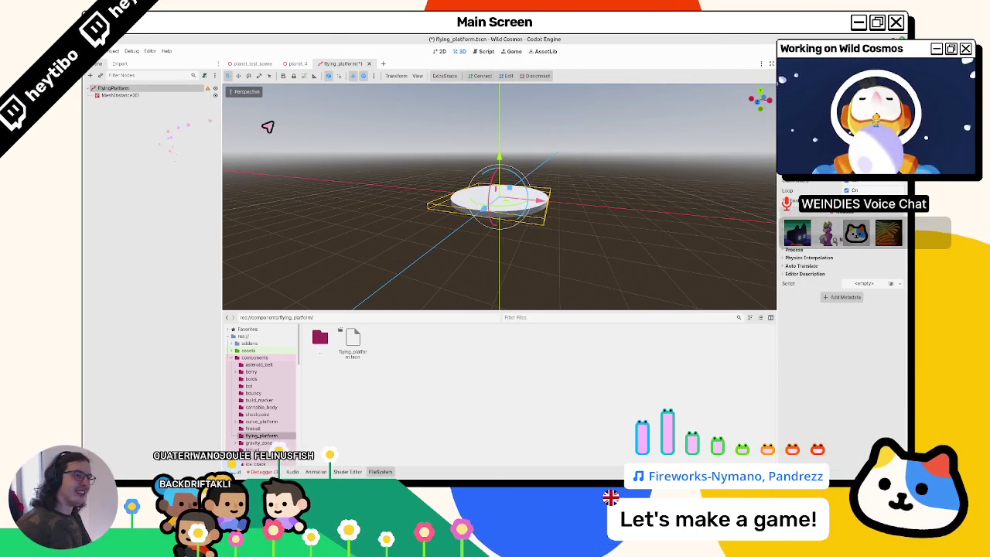
key("ctrl+s")
Quick-open water_bug.tscn, close its tab, and bring up Create New Node for FlyingPlatform
key("ctrl+shift+o")
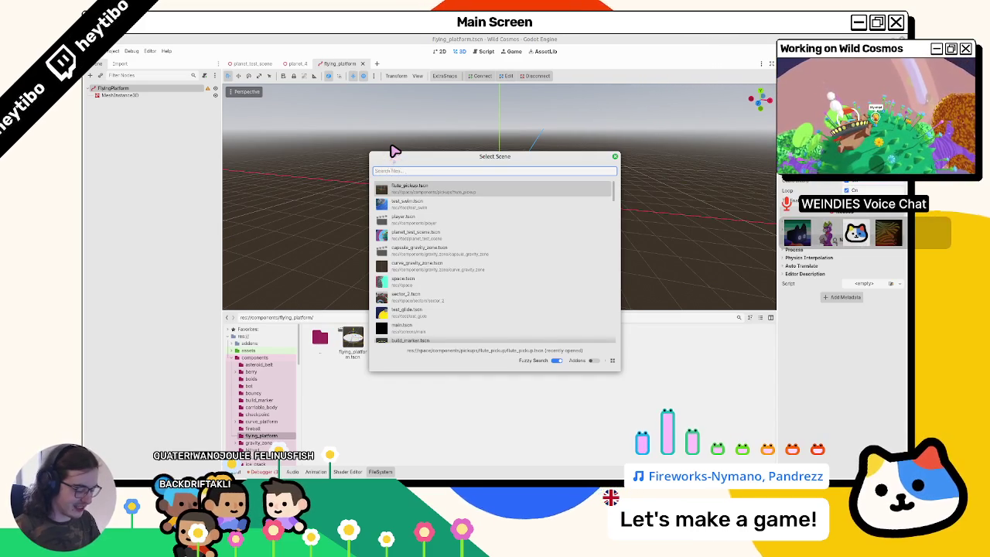
type("bug")
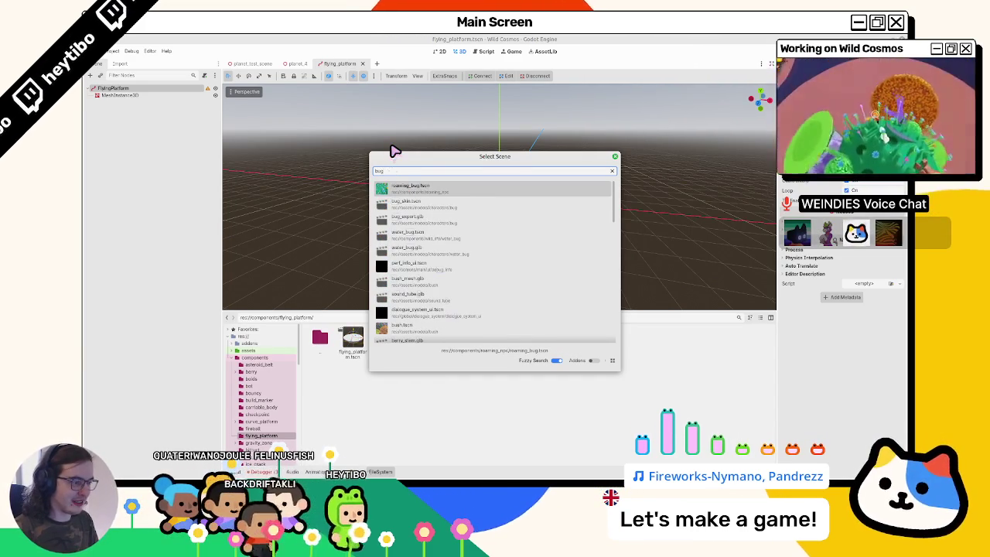
key("Down")
key("Down")
key("Down")
key("Return")
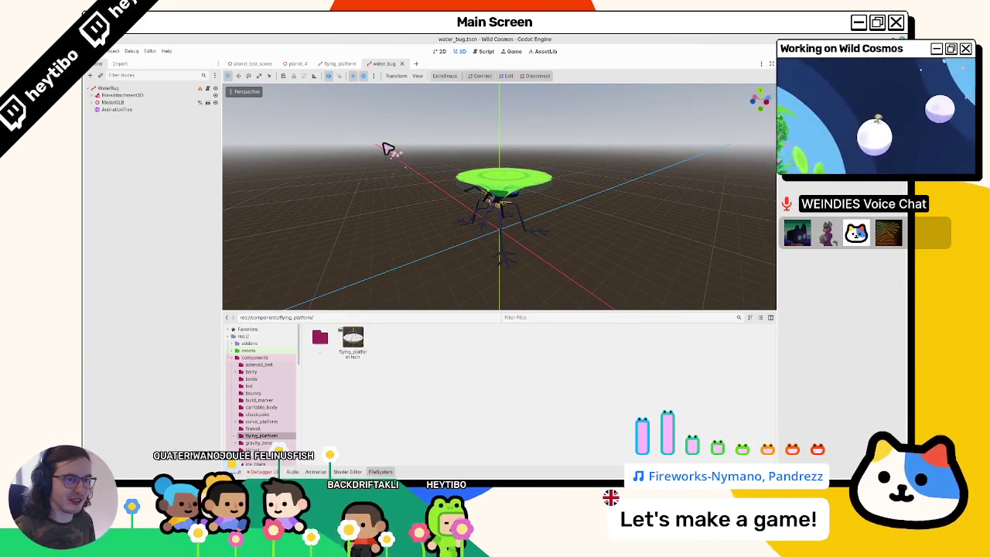
left_click(333, 63)
left_click(385, 63)
left_click(401, 64)
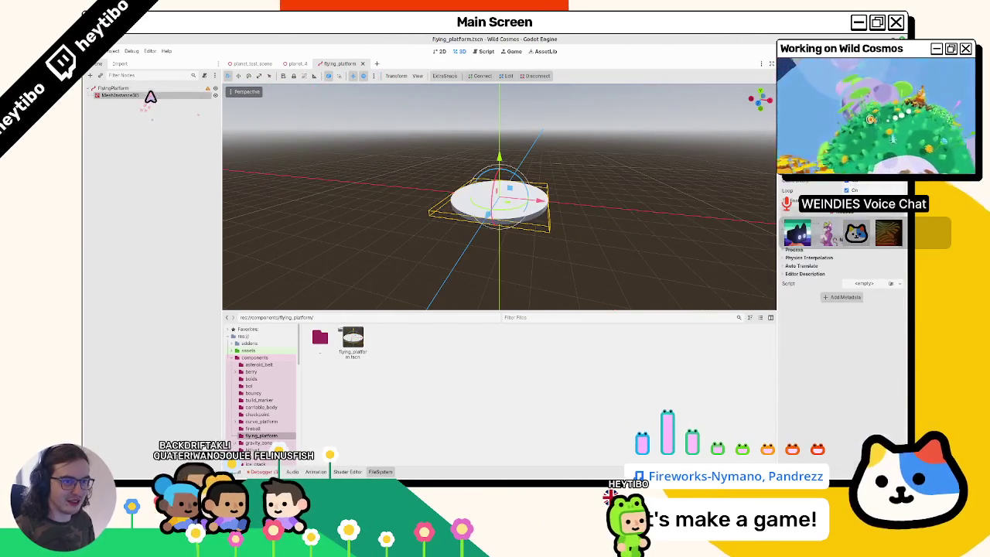
key("ctrl+a")
key("BackSpace")
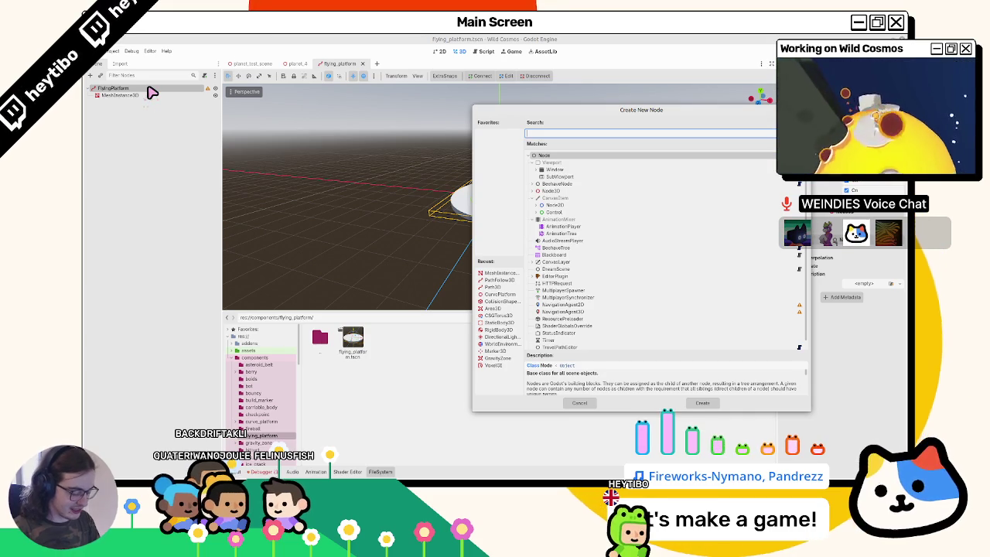
Add an AnimatableBody3D under FlyingPlatform with a CollisionShape3D child
type("rigid")
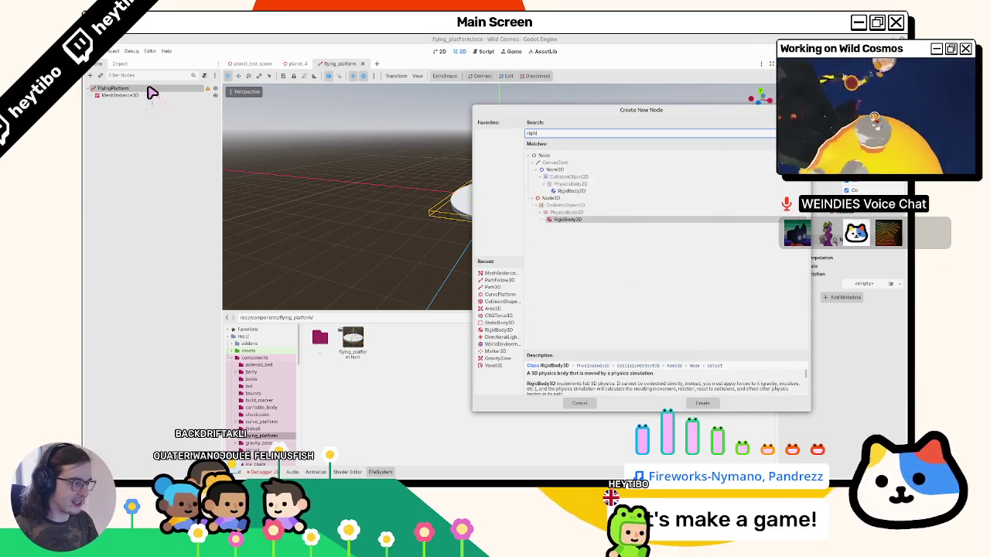
type("animated")
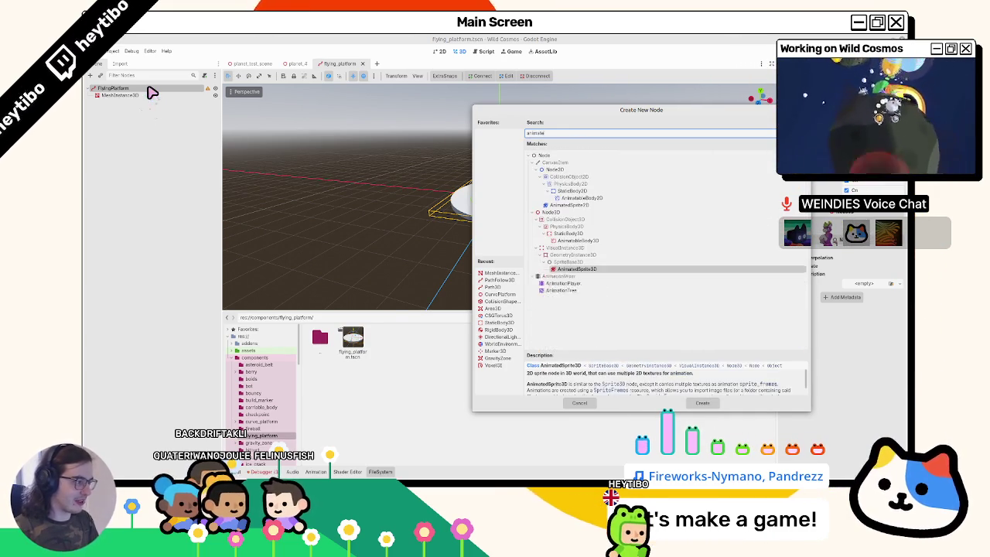
key("Up")
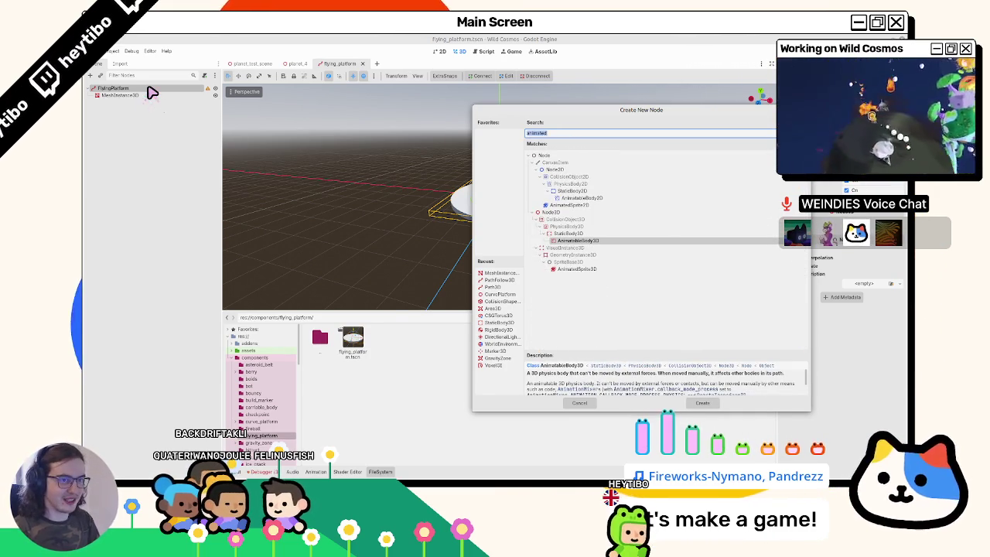
double_click(630, 243)
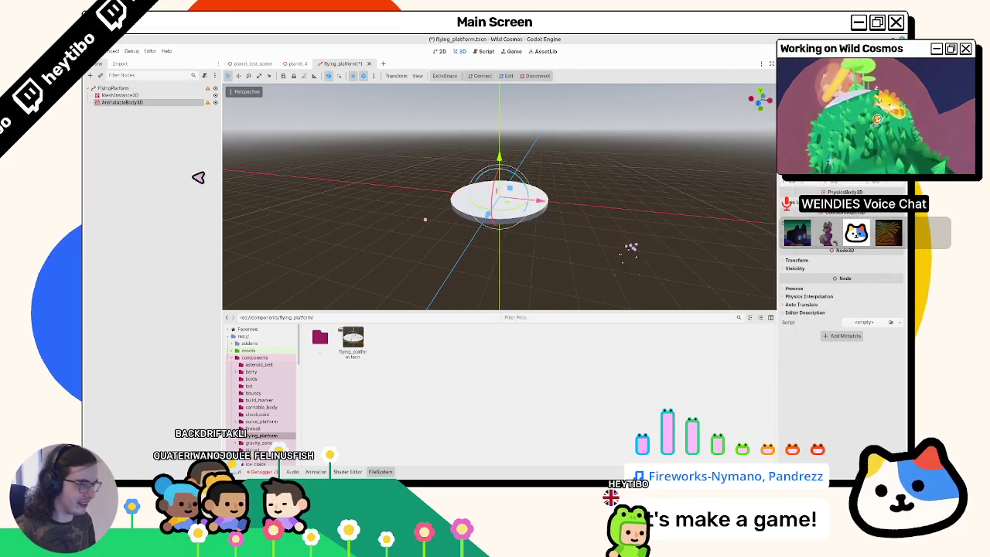
key("ctrl+a")
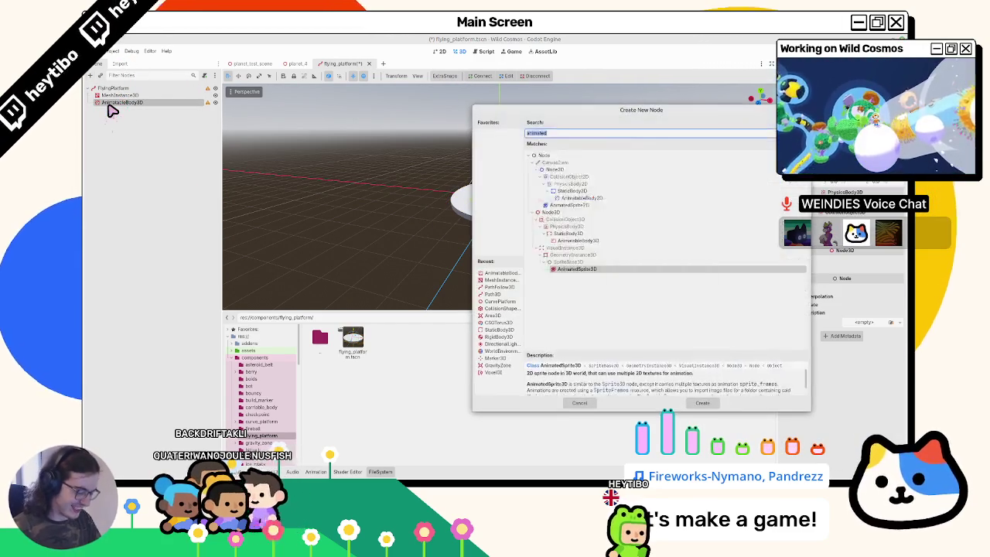
type("collision")
key("Return")
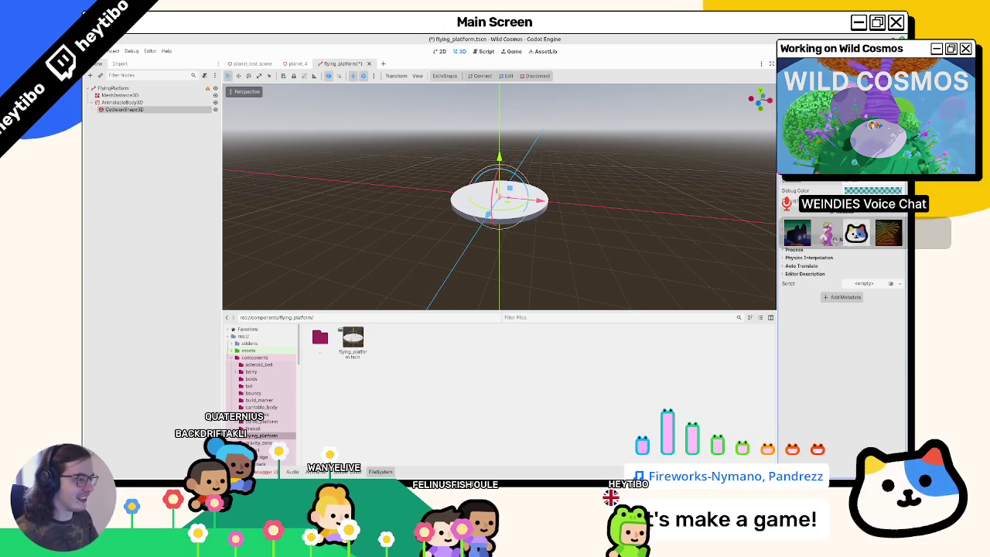
Save the scene and attach a new flying_platform.gd script to FlyingPlatform
key("ctrl+s")
left_click(122, 102)
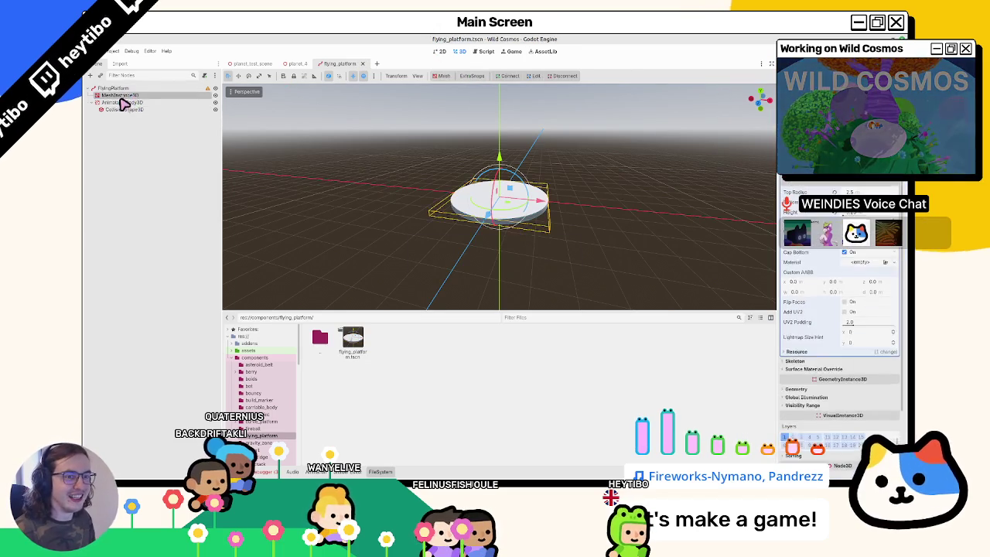
key("ctrl+s")
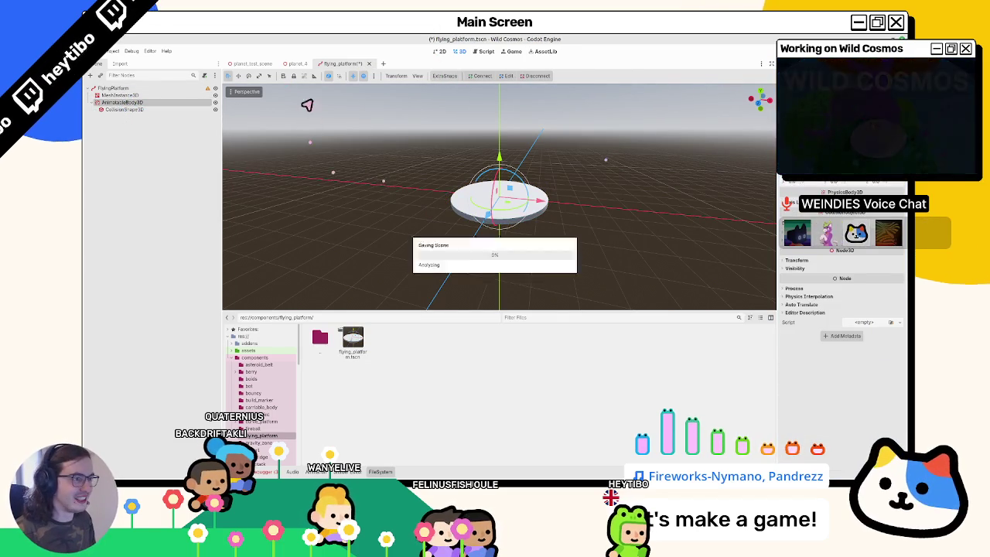
left_click(154, 92)
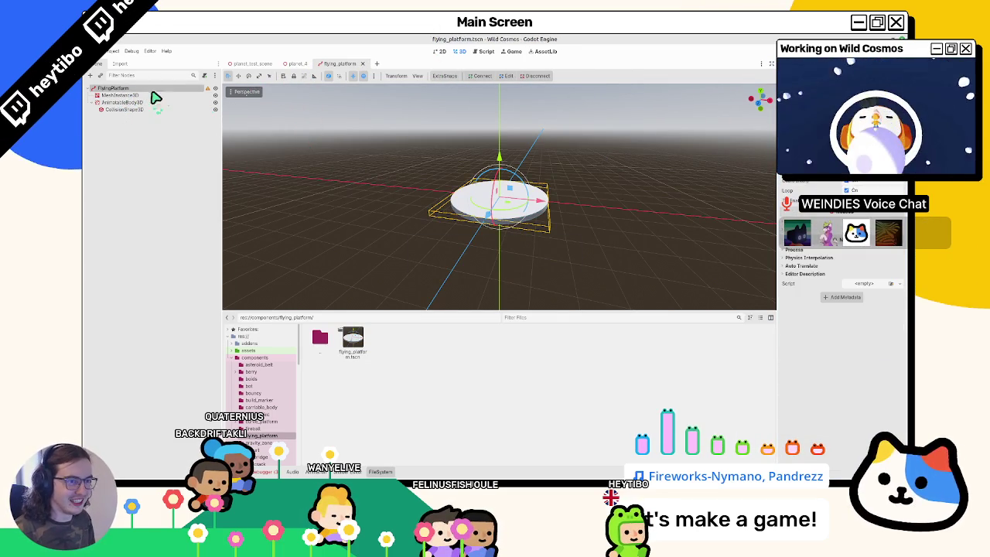
left_click(209, 80)
key("Return")
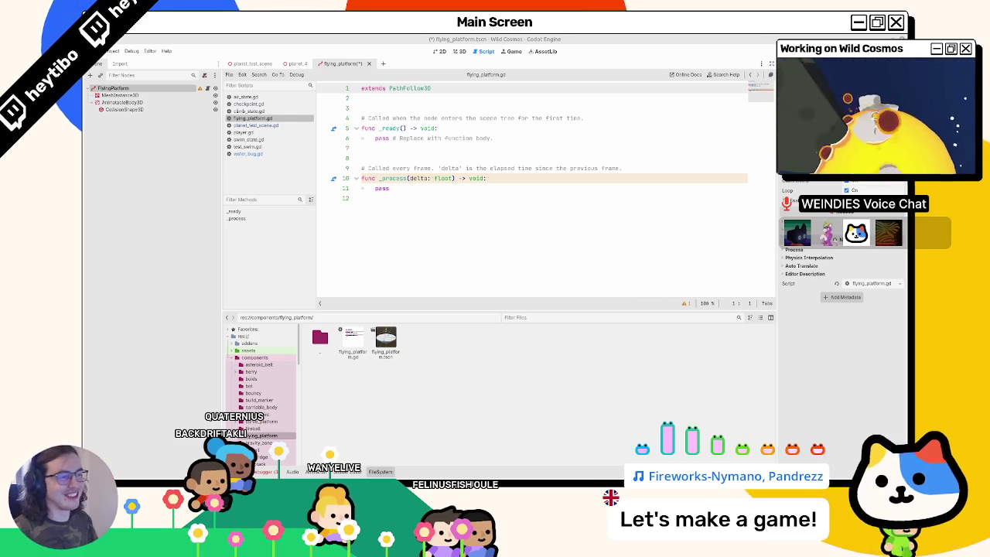
Delete the template code below extends PathFollow3D and save flying_platform.gd
left_click_drag(400, 126, 411, 245)
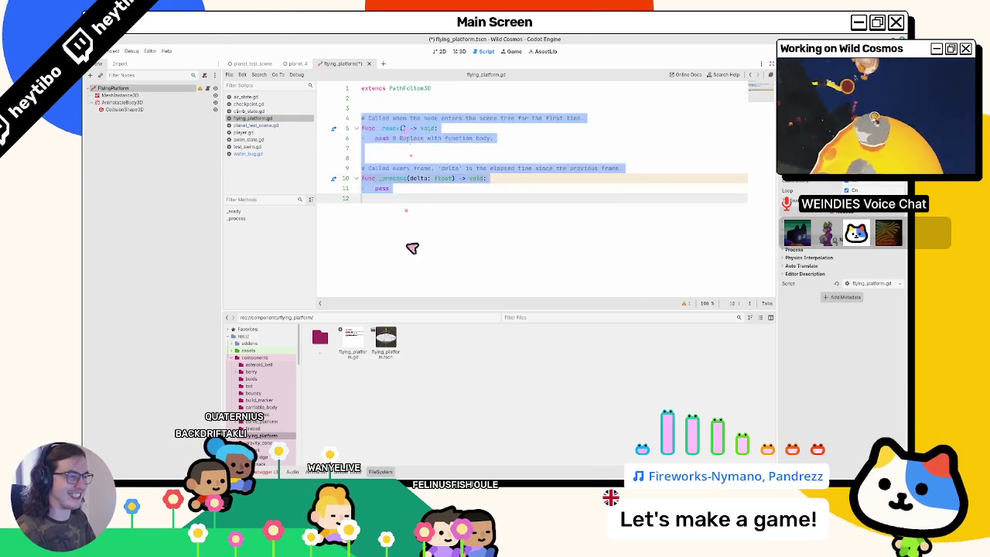
key("BackSpace")
key("ctrl+s")
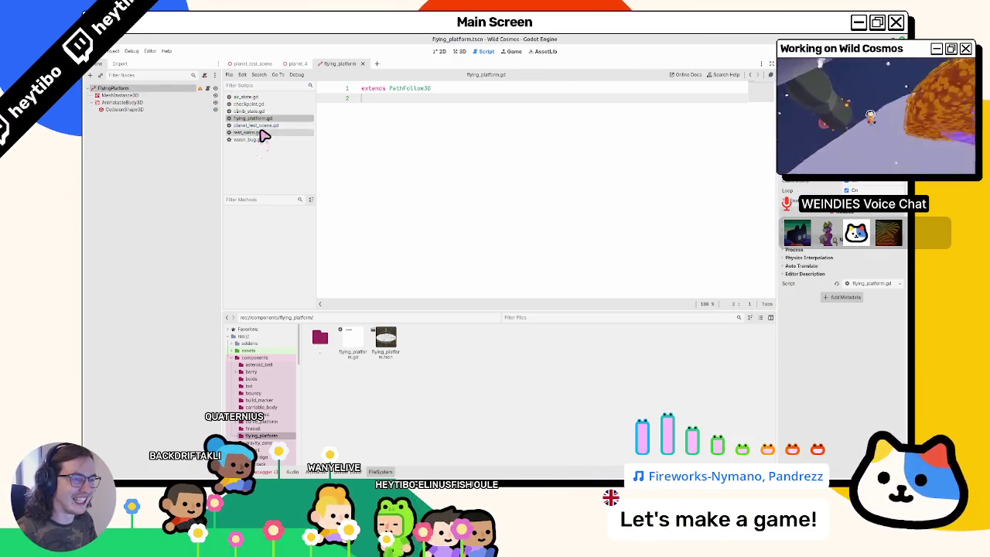
Close air_state, checkpoint, climb_state and other unneeded scripts from the script list
left_click(263, 138)
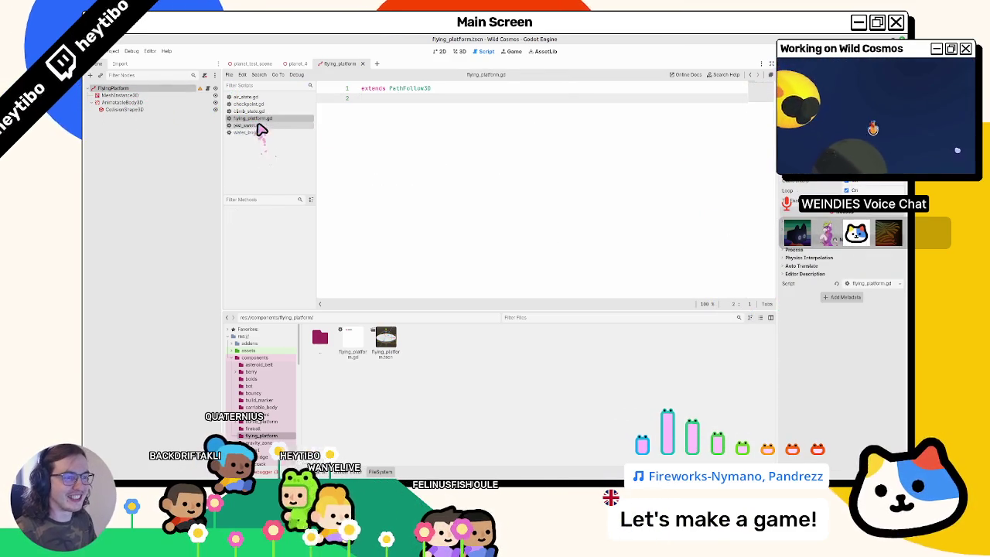
middle_click(258, 104)
middle_click(257, 104)
middle_click(256, 99)
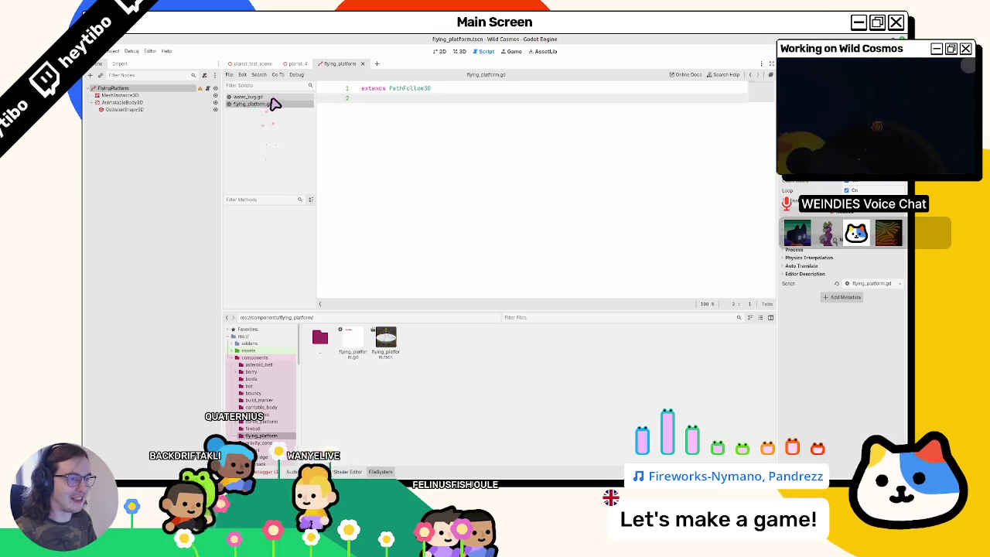
Copy water_bug.gd's export variables into flying_platform.gd, dropping the height and chunk exports
left_click(249, 97)
left_click_drag(480, 158, 247, 104)
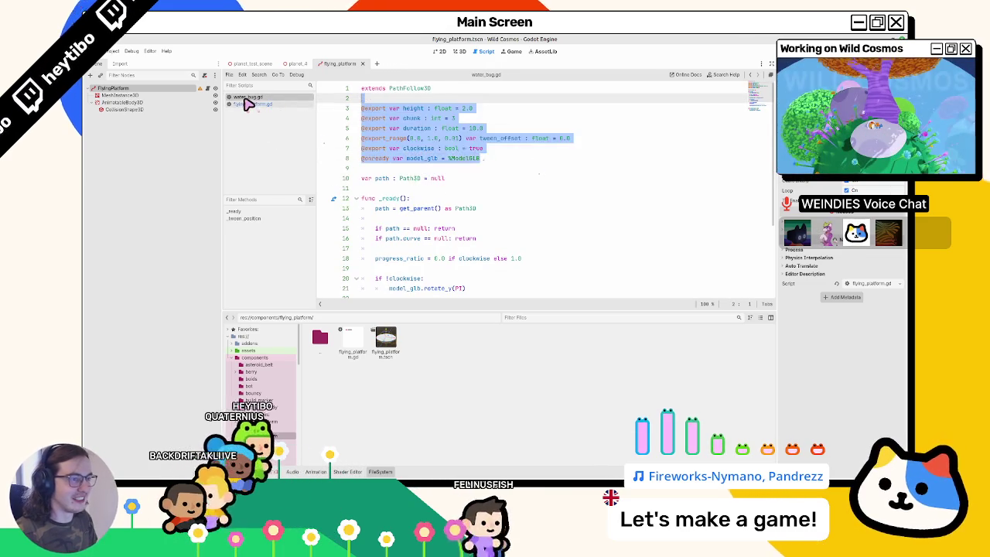
key("ctrl+c")
left_click(248, 104)
left_click(437, 140)
key("Return")
key("ctrl+v")
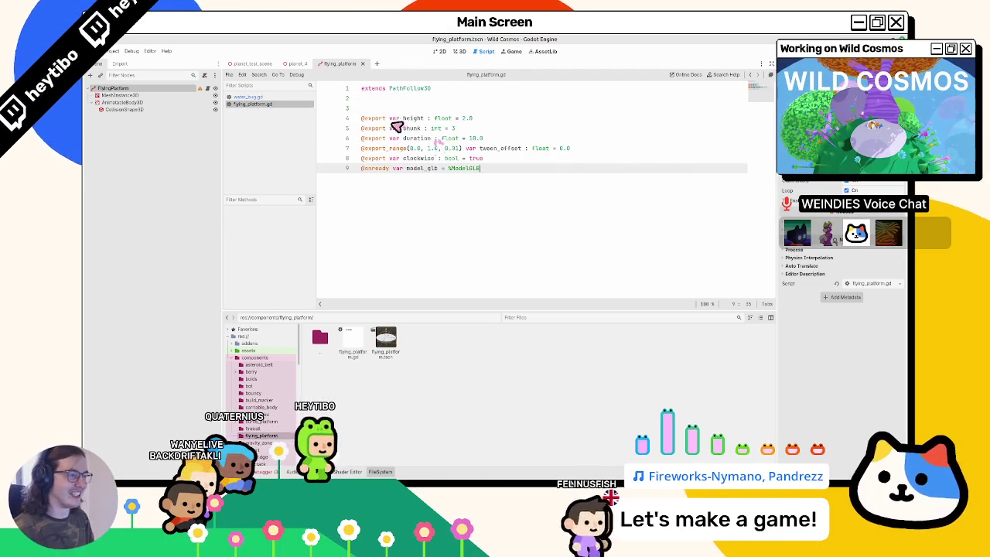
left_click_drag(409, 117, 413, 124)
key("BackSpace")
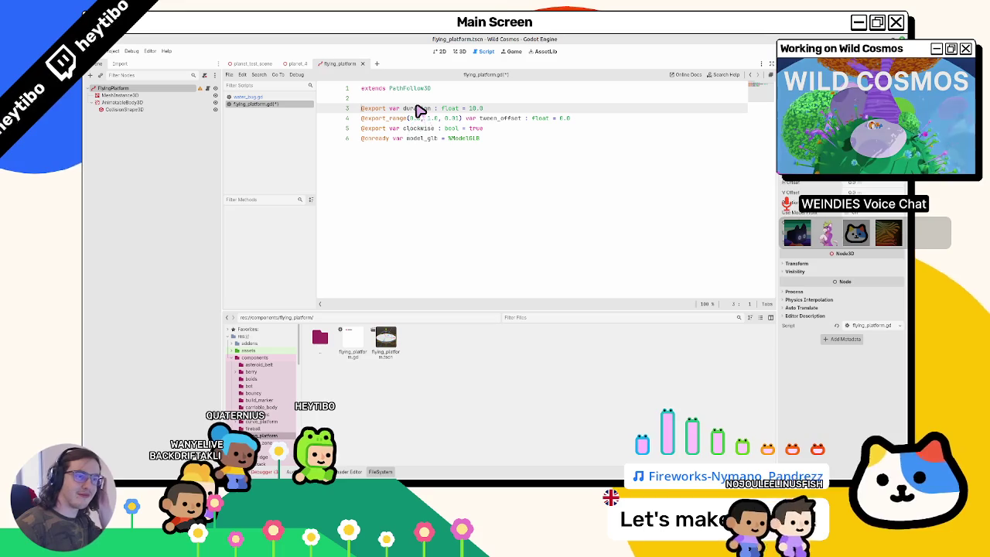
Search water_bug.gd for tween_offset to trace its use in _tween_position
double_click(418, 109)
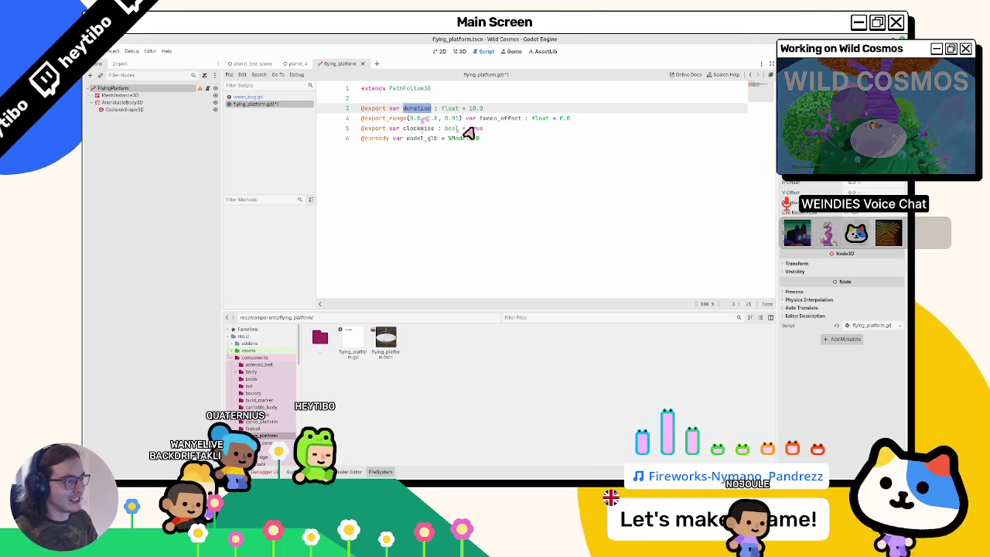
double_click(514, 118)
left_click(508, 118)
double_click(504, 118)
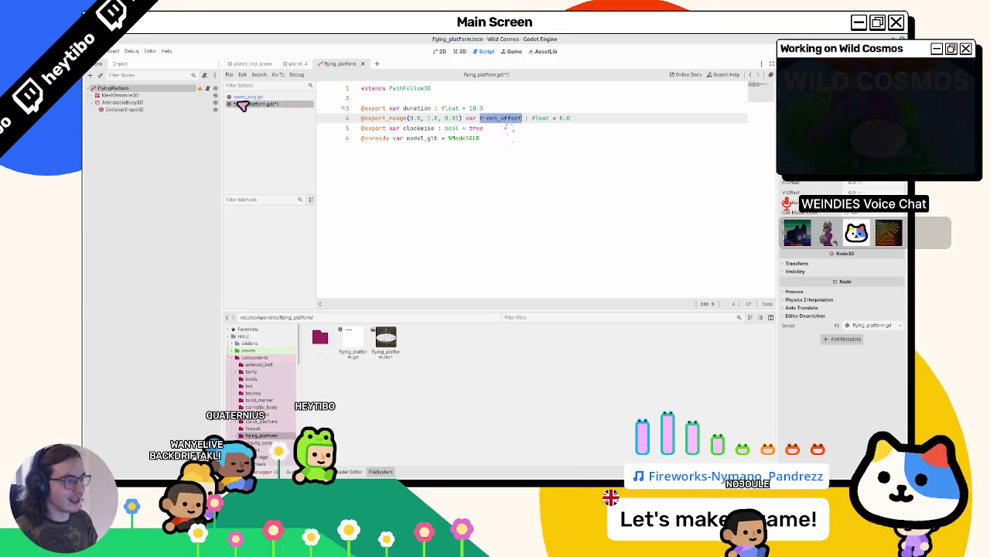
left_click(248, 97)
double_click(489, 139)
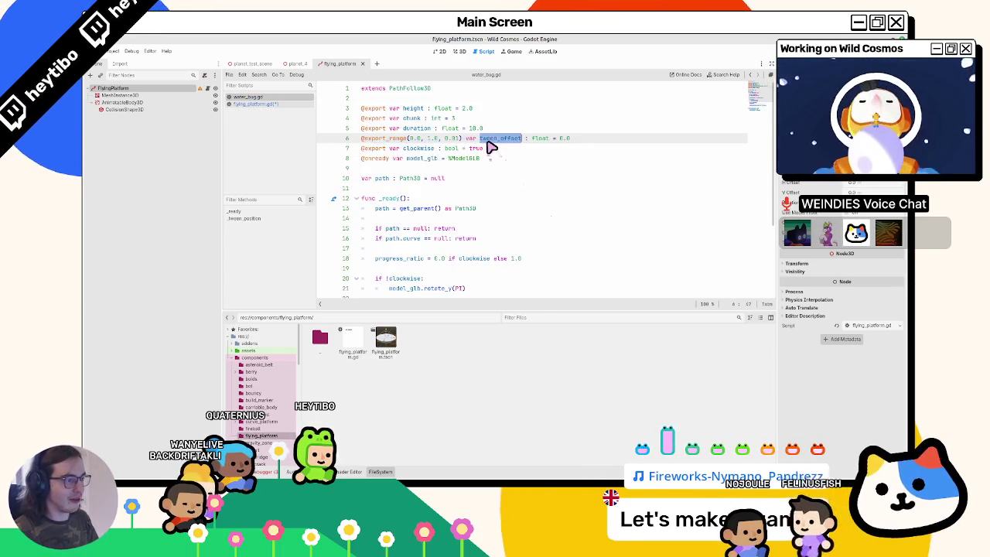
key("ctrl+f")
key("Return")
key("Return")
key("Return")
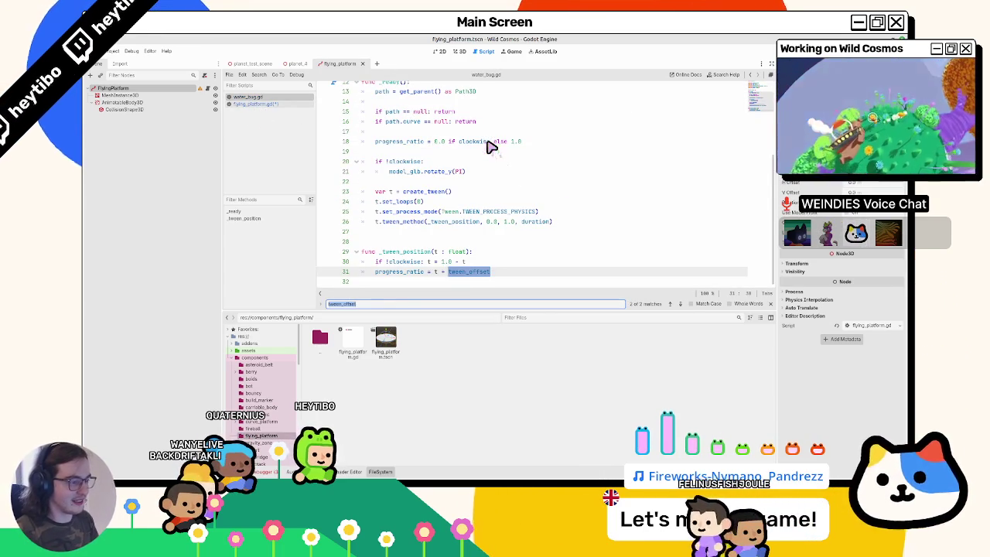
key("Escape")
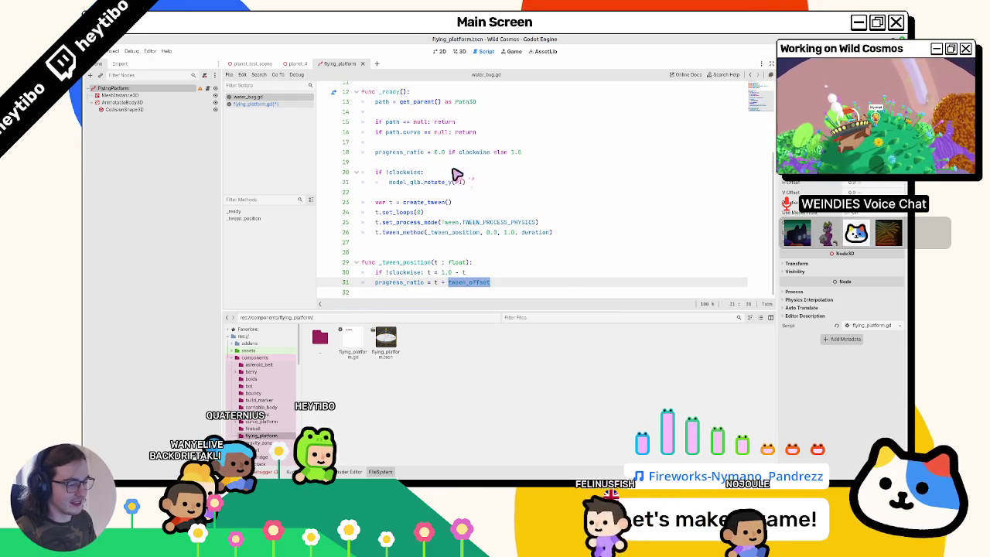
left_click(413, 261)
left_click(412, 266)
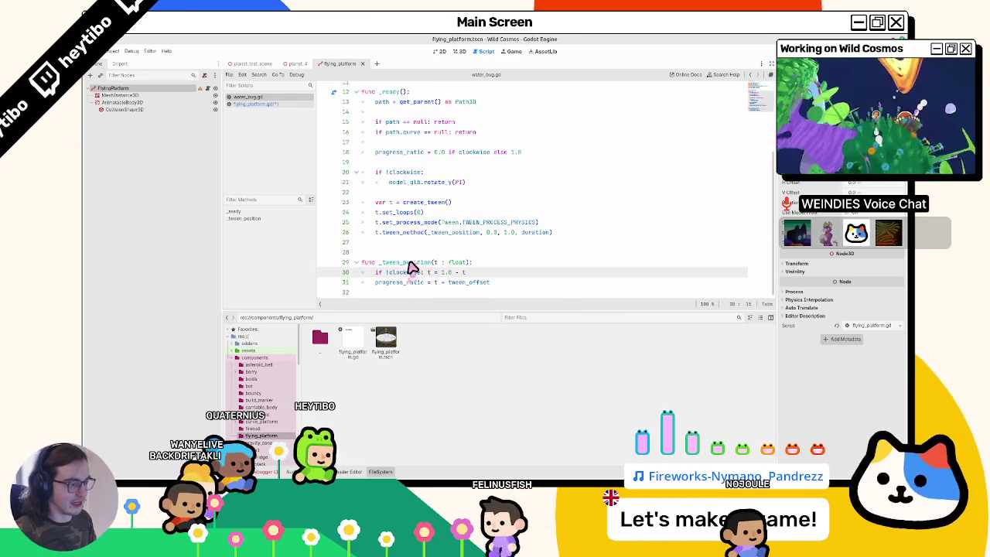
left_click_drag(362, 261, 491, 282)
scroll(362, 188, "up", 2)
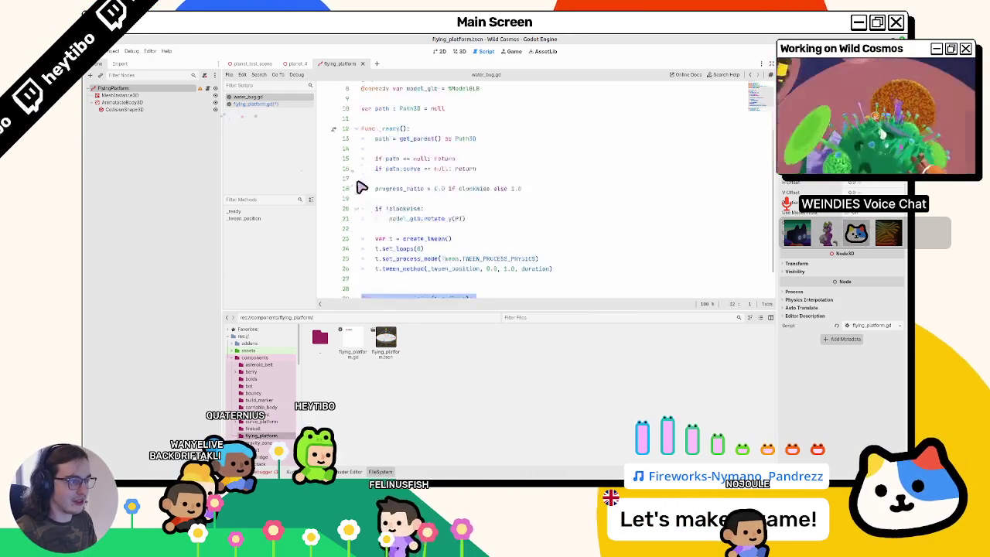
Replace all of flying_platform.gd with the water bug code and save it
key("ctrl+a")
key("ctrl+c")
left_click(266, 104)
key("ctrl+a")
key("ctrl+v")
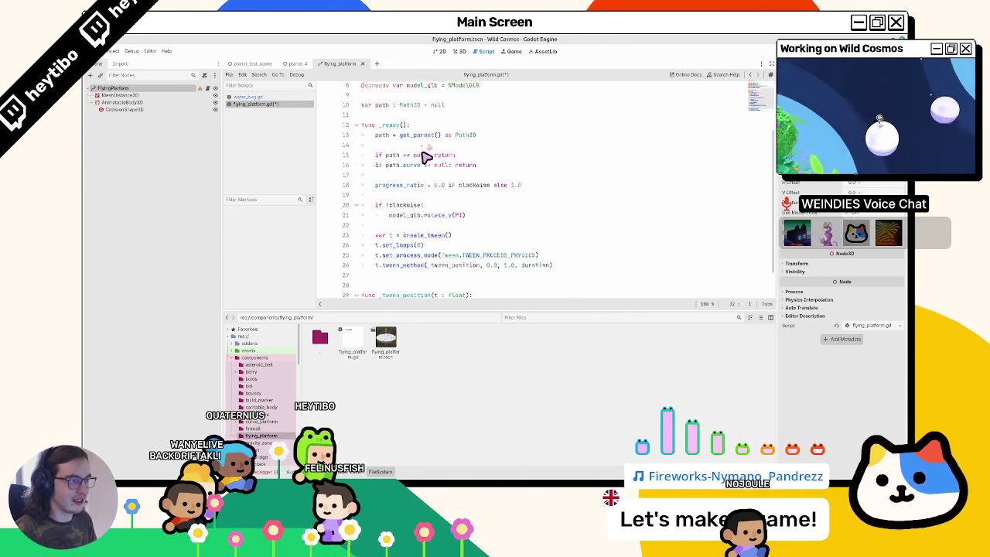
scroll(425, 157, "up", 3)
key("ctrl+s")
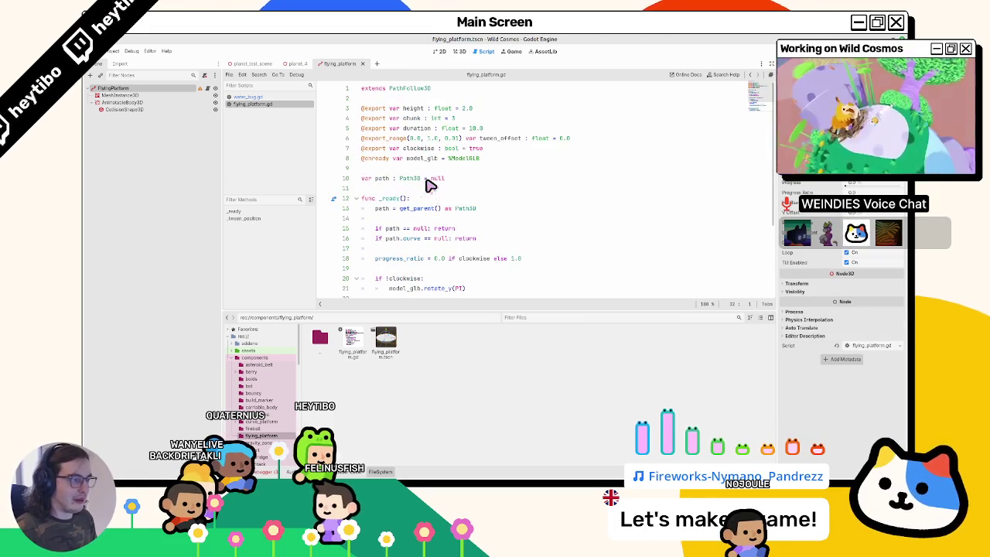
Review the pasted code's path reference on line 13, then return to the 3D view
scroll(431, 185, "down", 3)
scroll(434, 192, "up", 3)
double_click(387, 193)
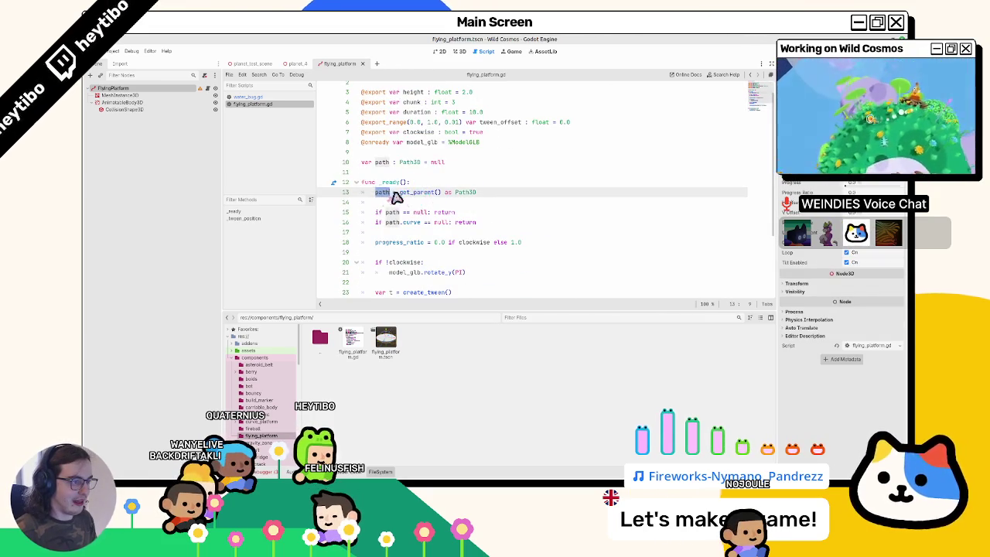
scroll(417, 205, "down", 3)
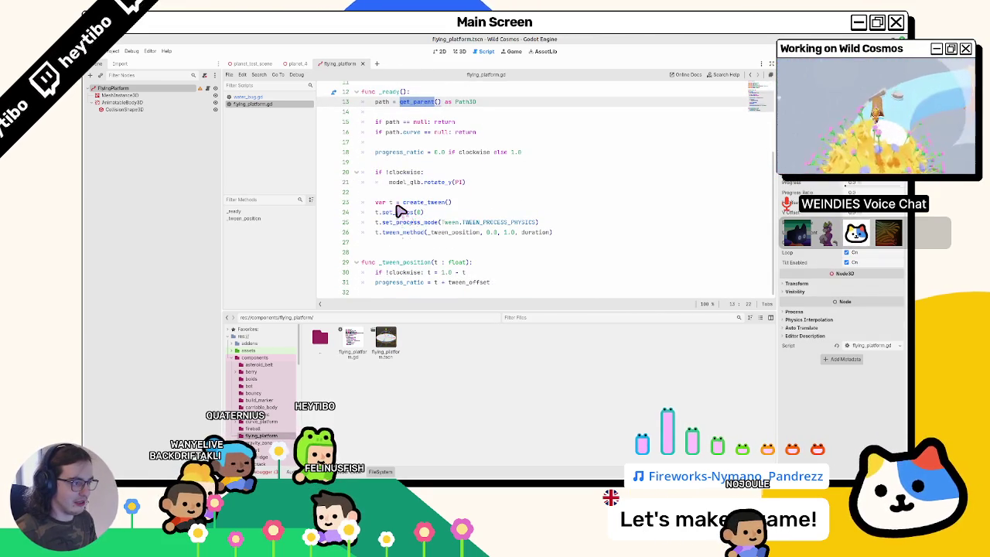
left_click(458, 52)
In planet_4, instance the flying_platform scene under the Path3D curve over the water tube
left_click(246, 65)
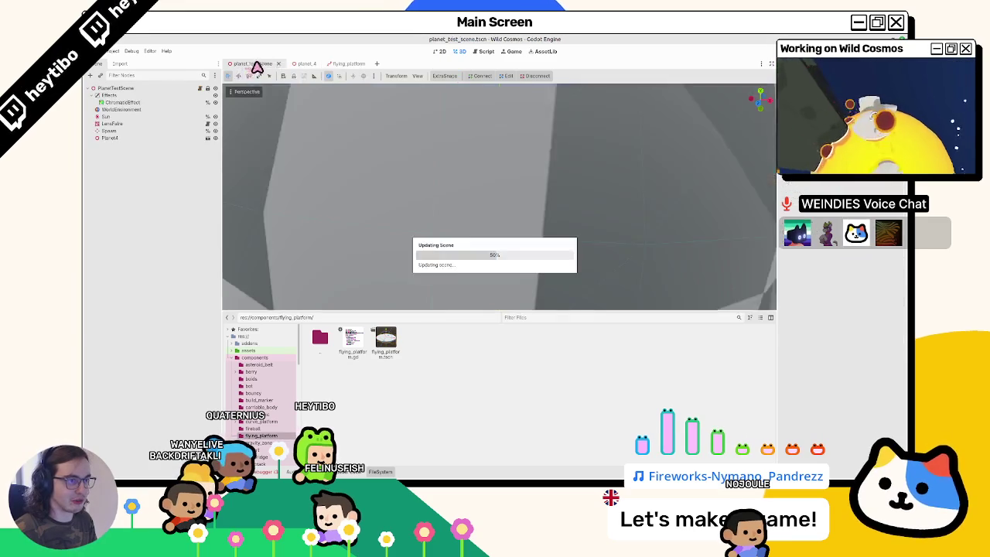
left_click(304, 65)
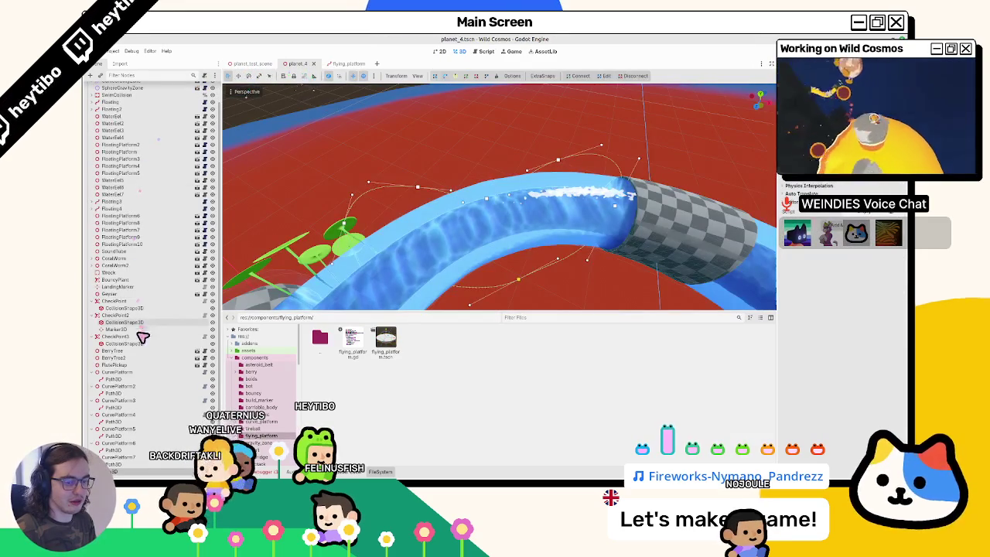
left_click(135, 474)
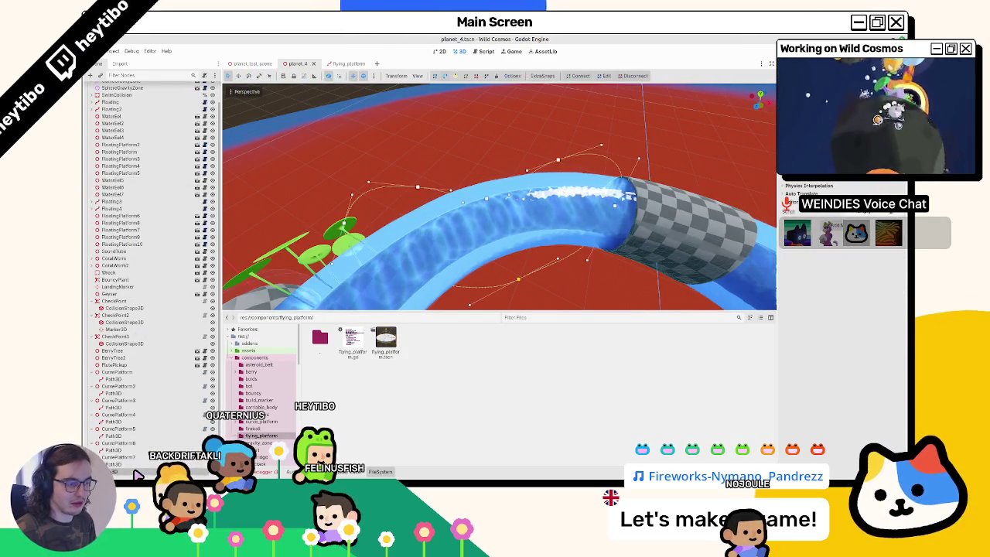
key("ctrl+a")
key("Escape")
key("ctrl+shift+a")
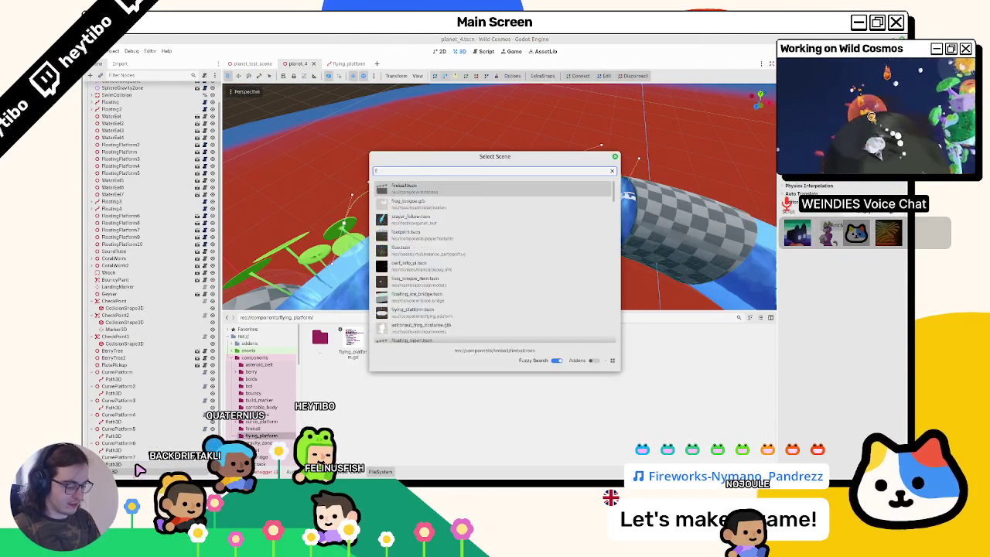
type("fly")
key("Return")
key("f")
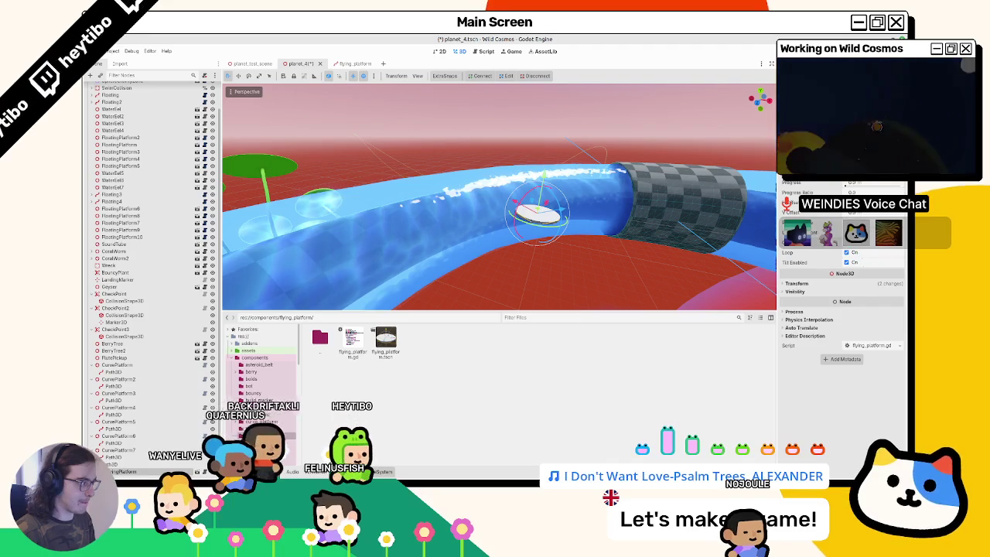
Set the path follower's Rotation Mode to Oriented, then save and run the game
left_click(878, 222)
left_click(865, 247)
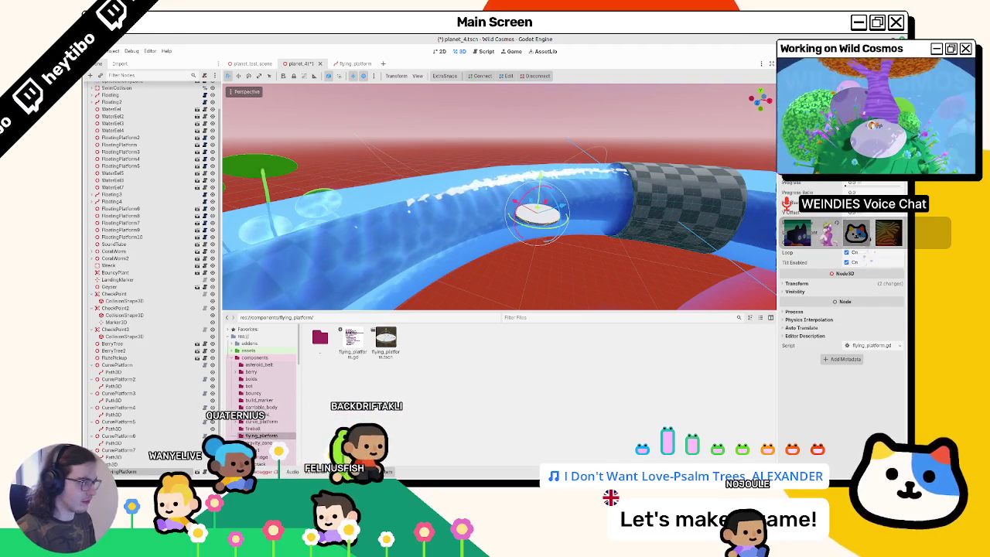
left_click(865, 236)
left_click(867, 265)
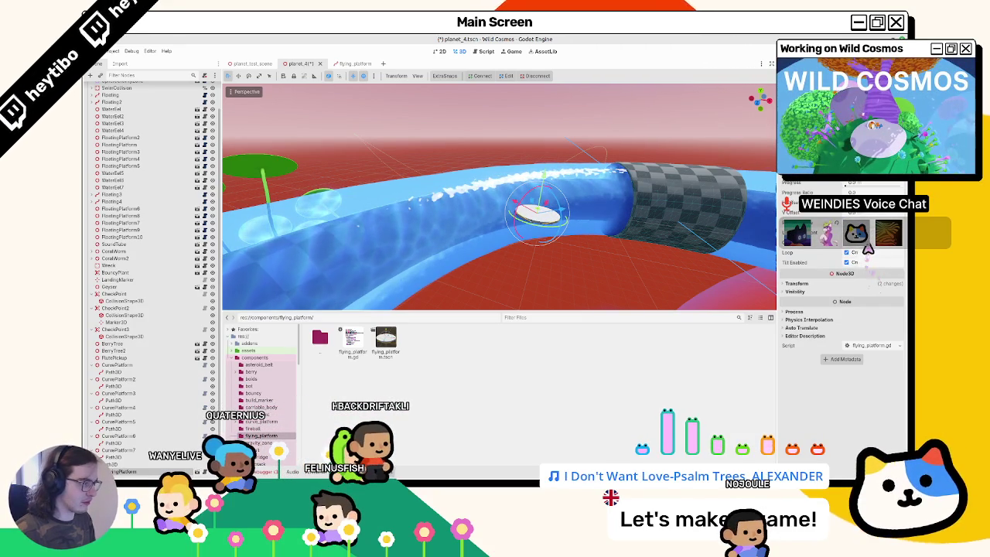
left_click(870, 249)
left_click(867, 255)
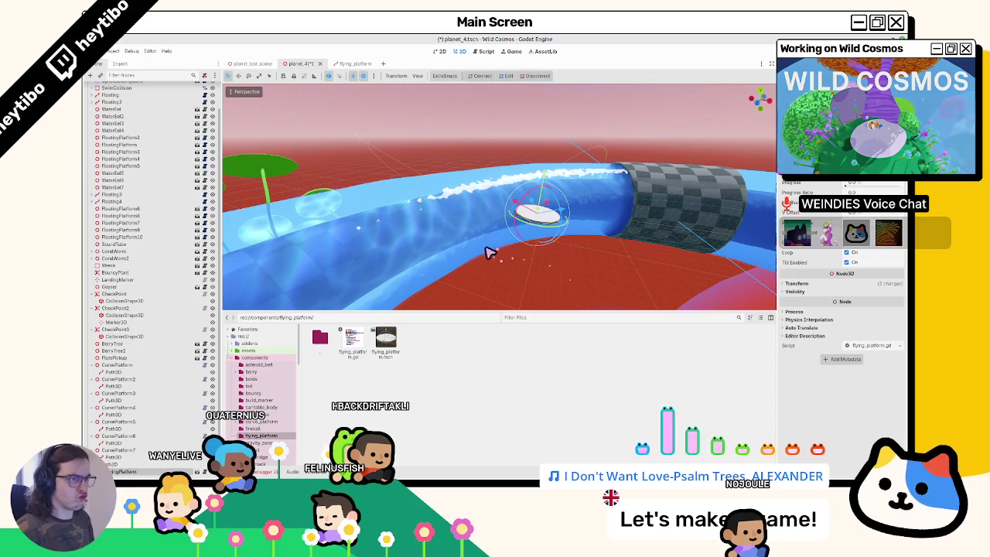
key("F5")
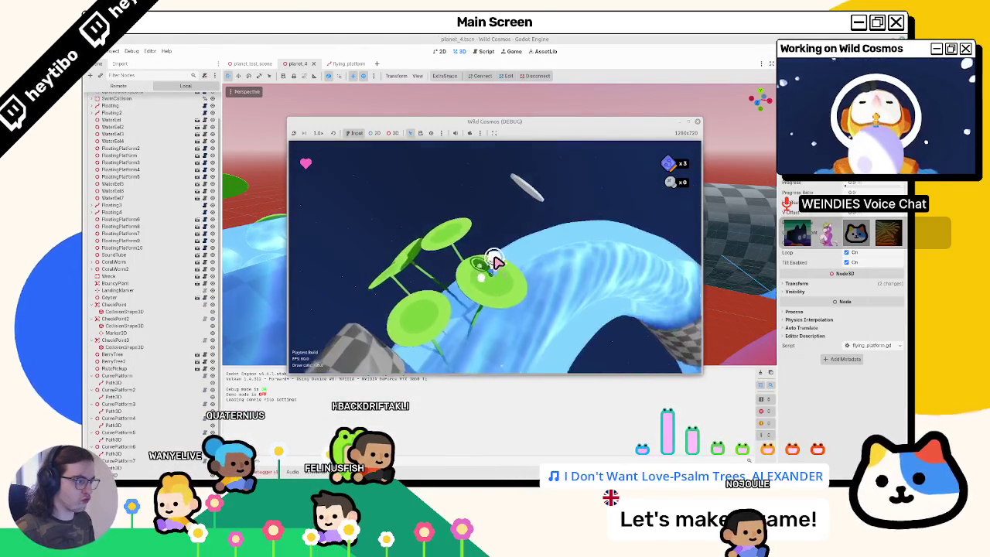
Stop the playtest, then run and stop the game twice more, saving before the final run
key("F8")
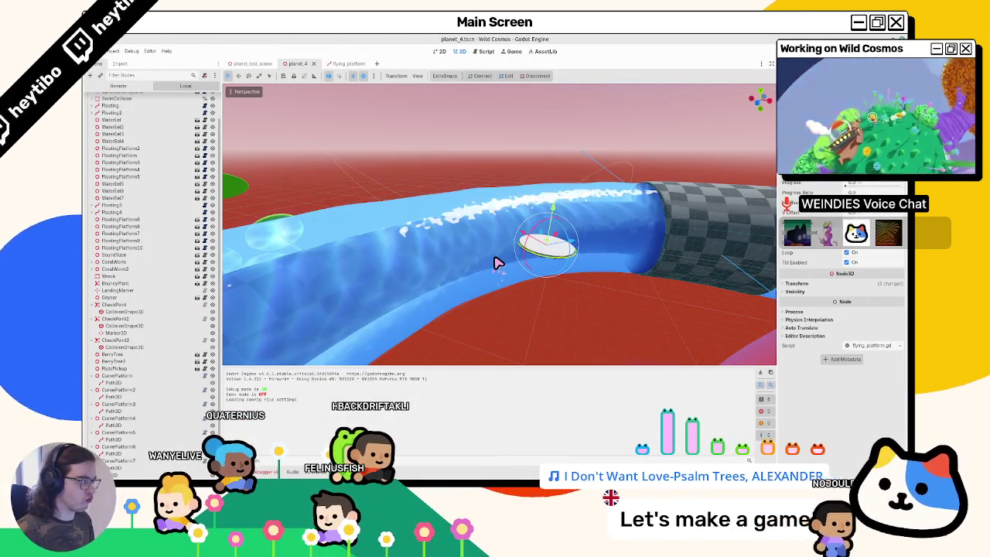
key("F5")
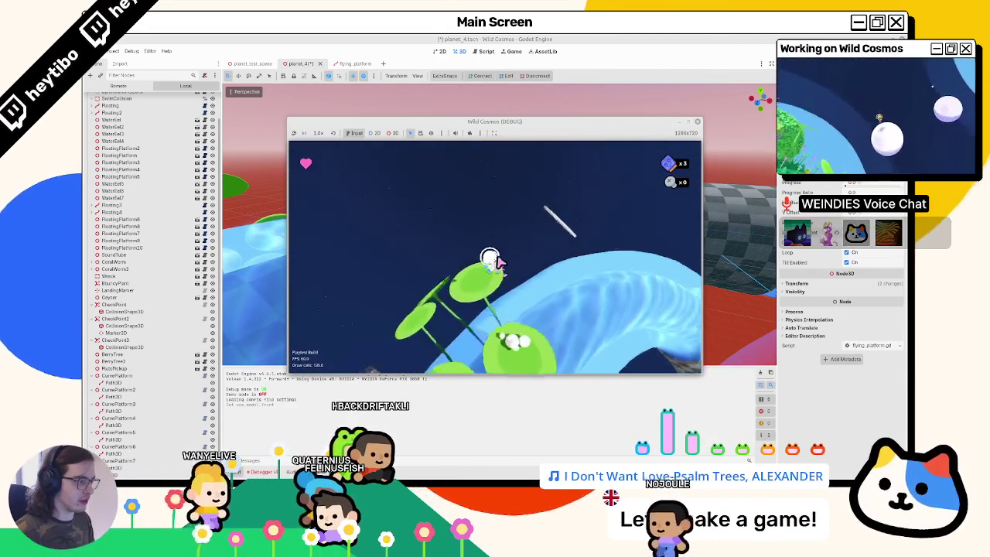
key("F8")
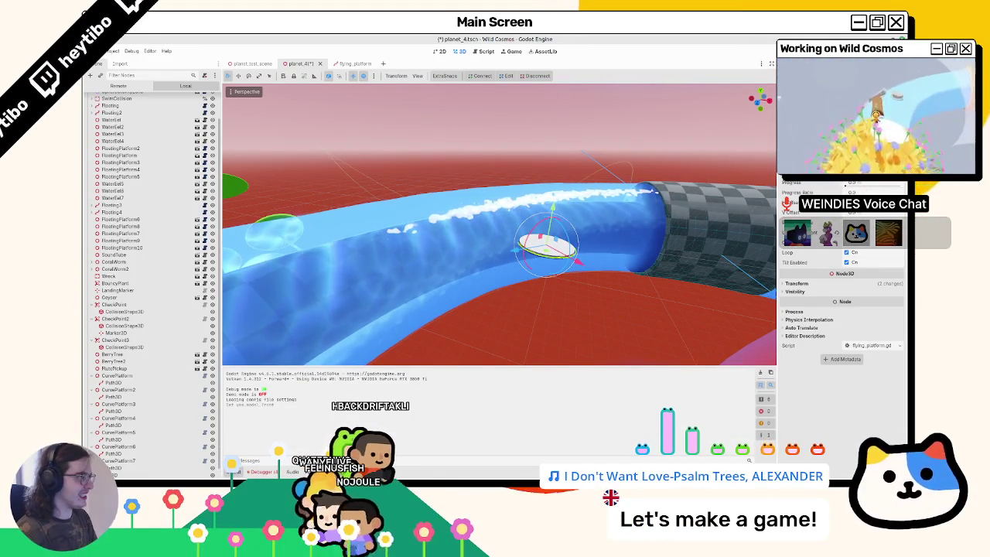
key("F5")
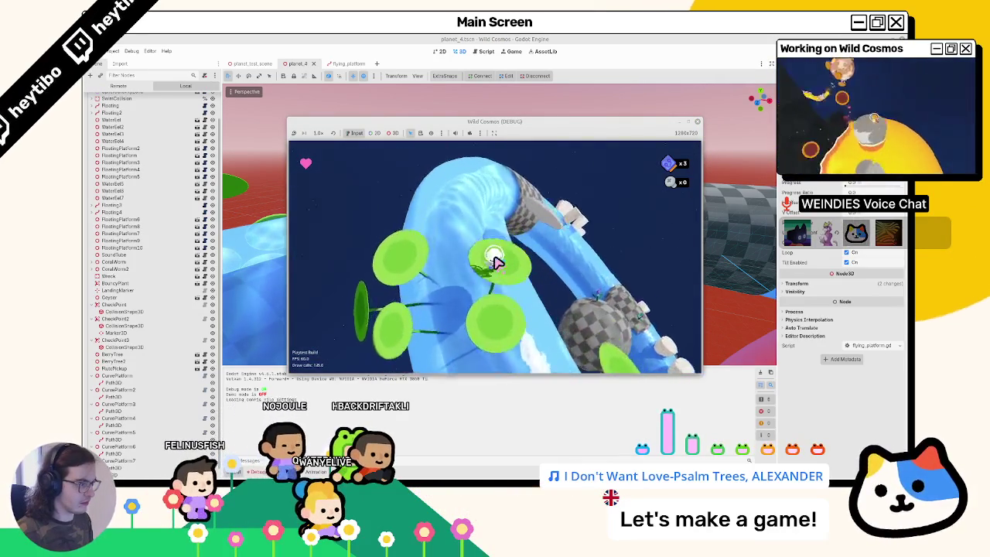
key("F8")
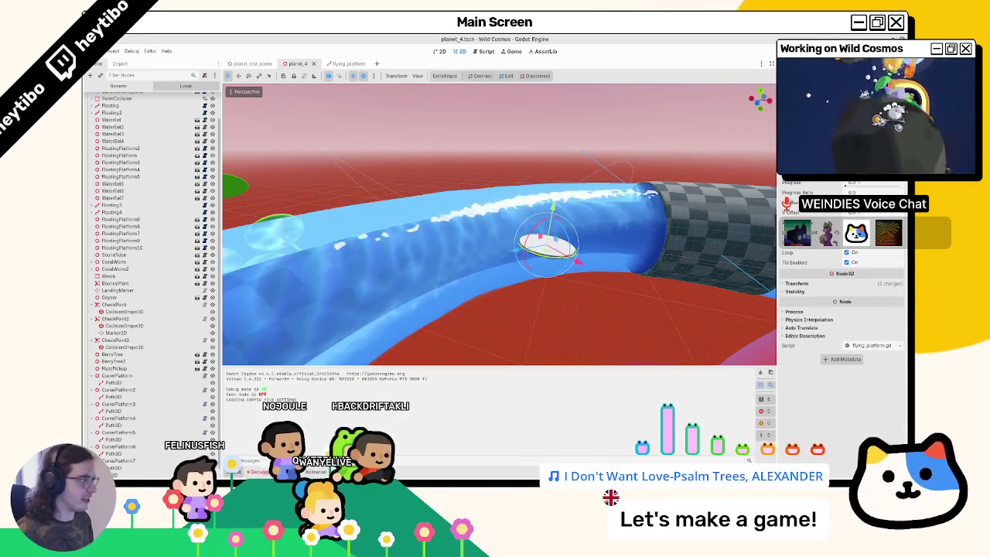
Frame the path curve, orbit around the water tube, then switch to the flying_platform scene
scroll(120, 333, "down", 1)
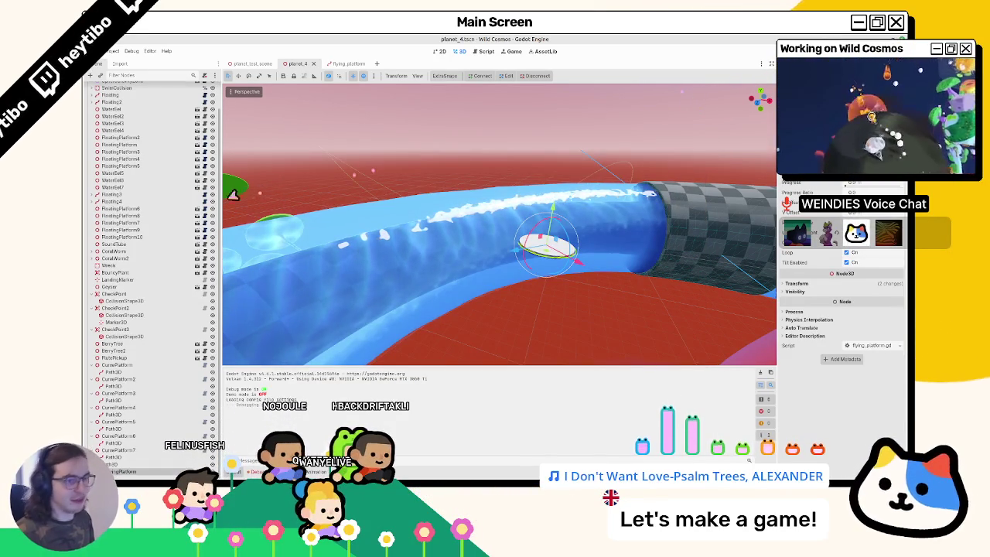
left_click(124, 464)
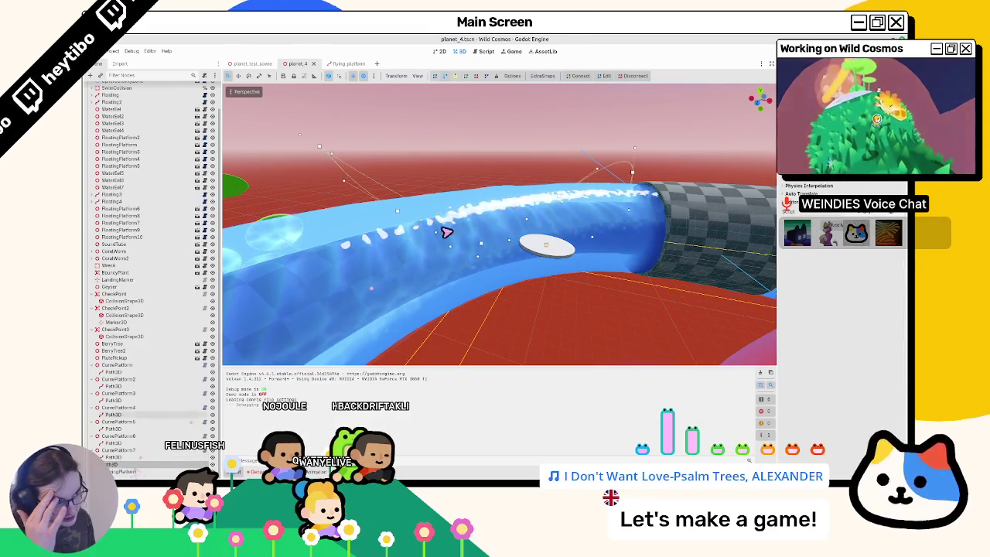
key("f")
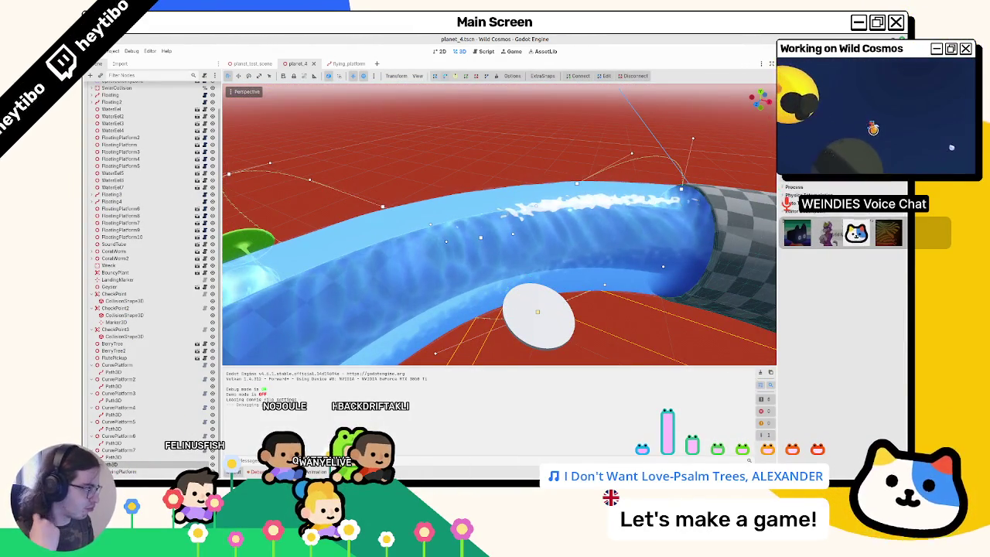
scroll(844, 279, "up", 2)
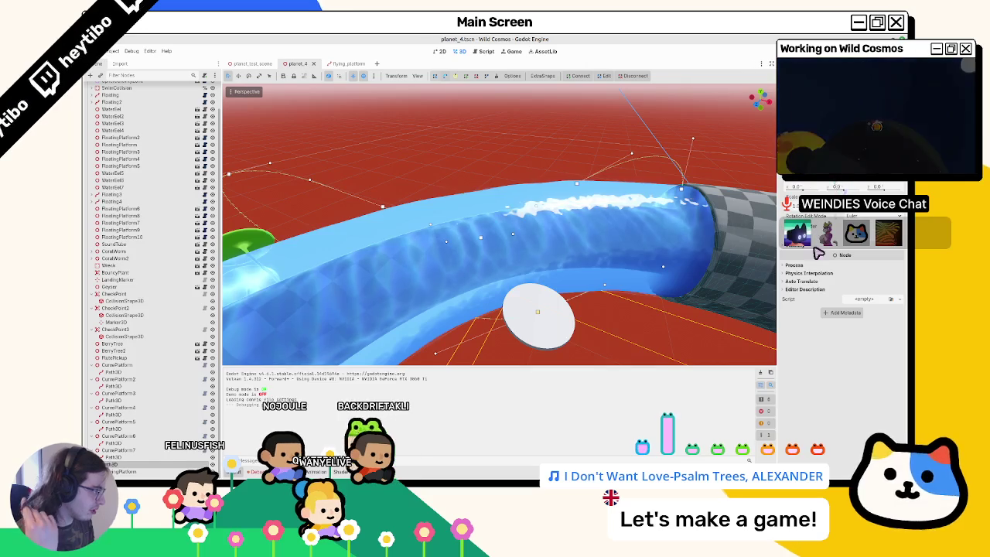
scroll(843, 309, "up", 3)
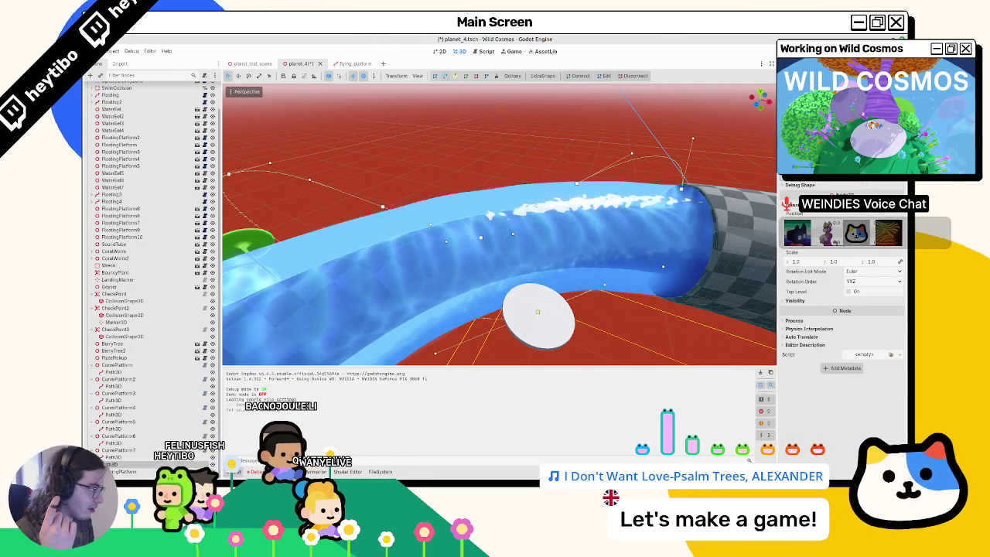
scroll(843, 325, "up", 5)
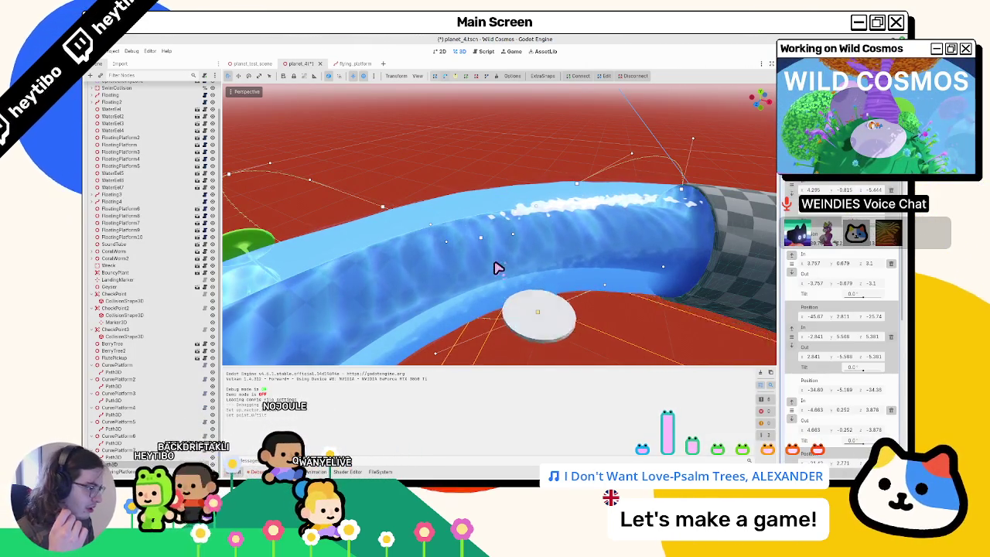
mouse_move(570, 272)
left_mouse_down()
mouse_move(561, 243)
mouse_move(577, 233)
left_mouse_up()
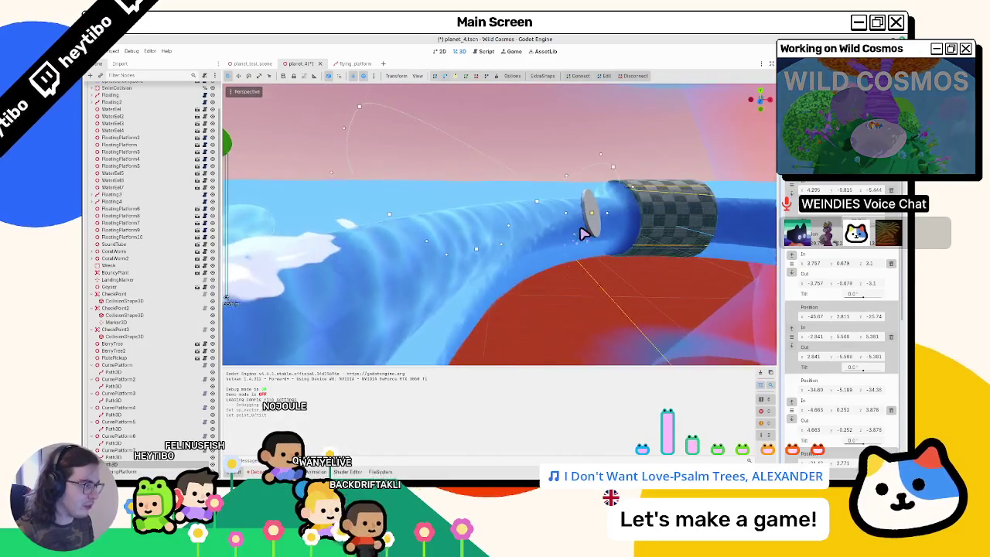
left_click(348, 63)
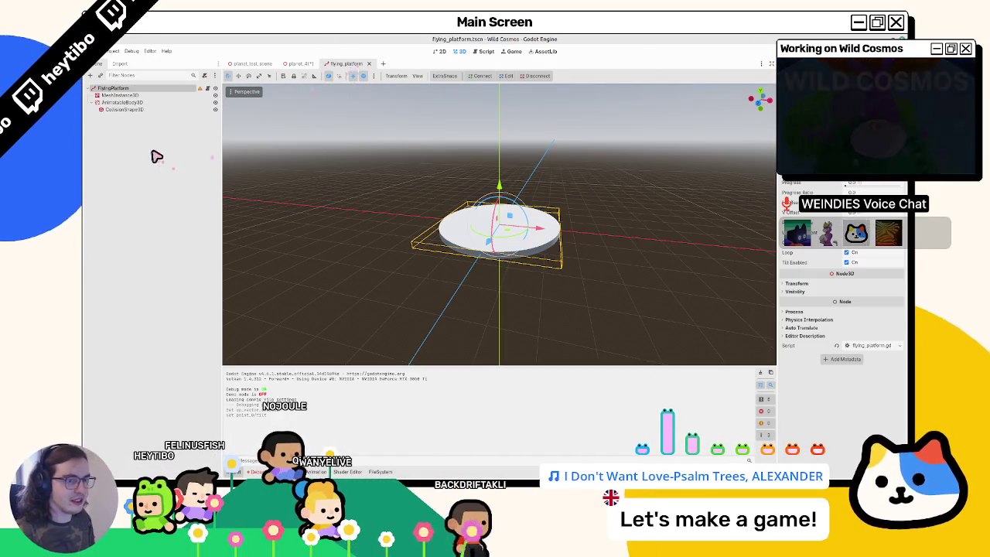
Try a taller cylinder height on the platform mesh, then revert it to a flat disc
left_click(147, 96)
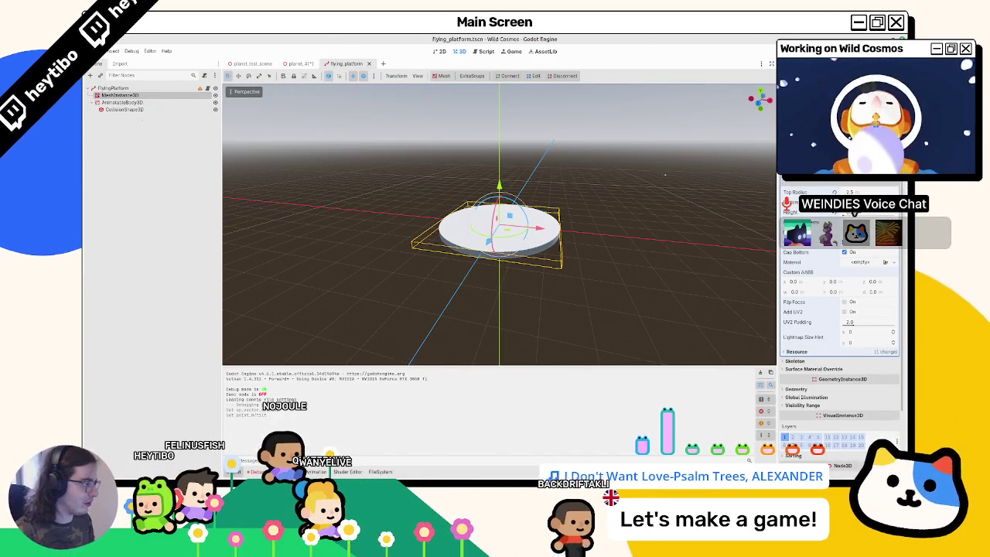
left_click_drag(499, 255, 499, 271)
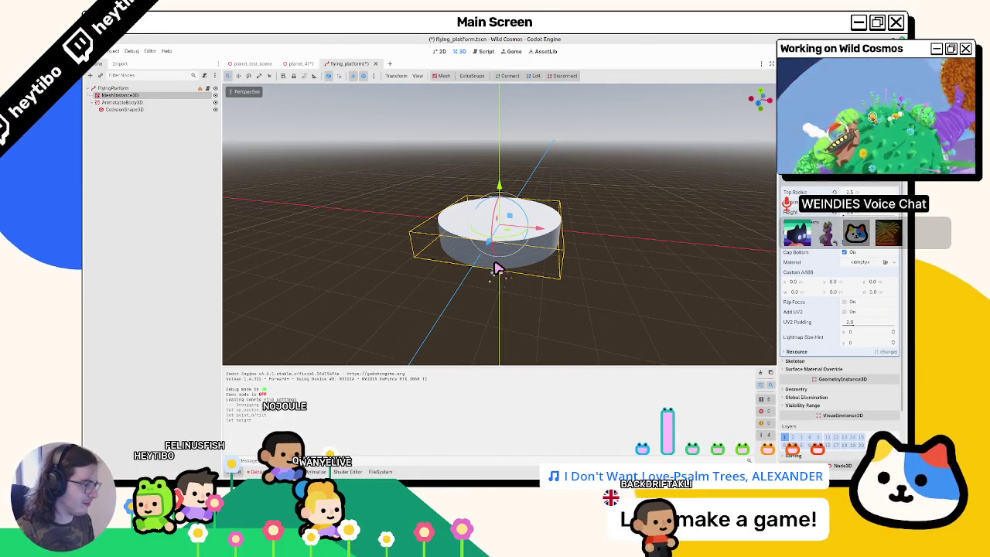
key("ctrl+z")
key("ctrl+shift+z")
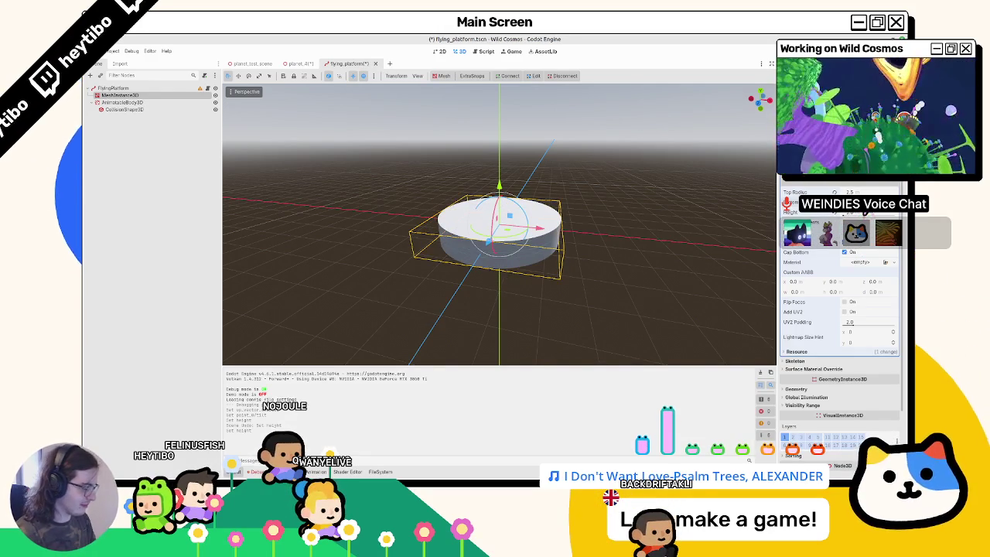
key("ctrl+z")
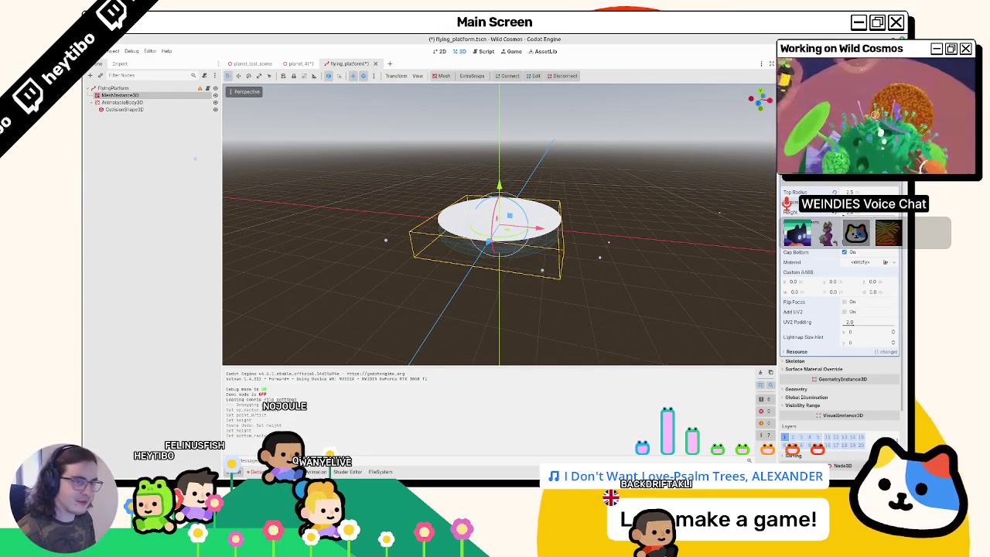
Check the collision shape, save flying_platform, and reselect the mesh in front orthographic view
left_click(128, 109)
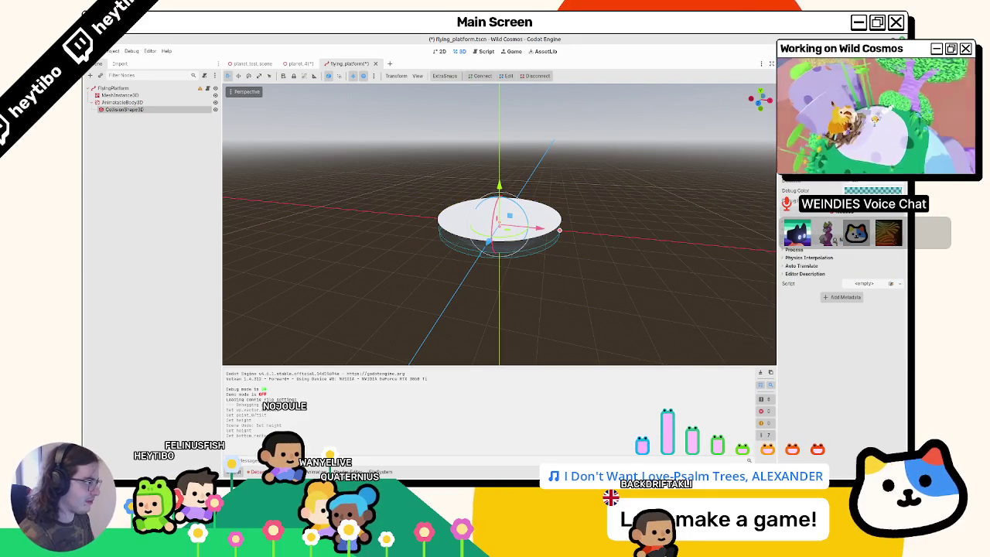
key("ctrl+s")
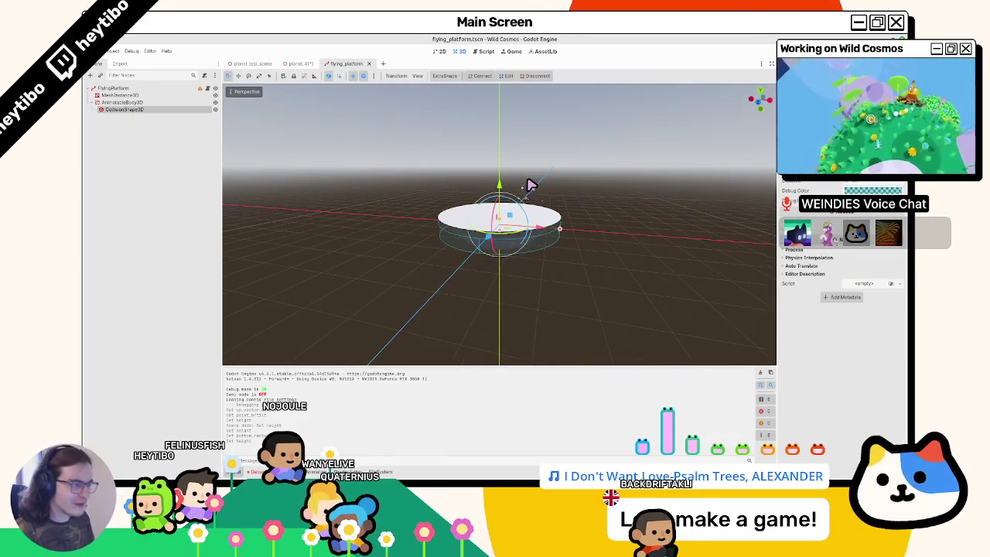
key("KP_1")
left_click(120, 96)
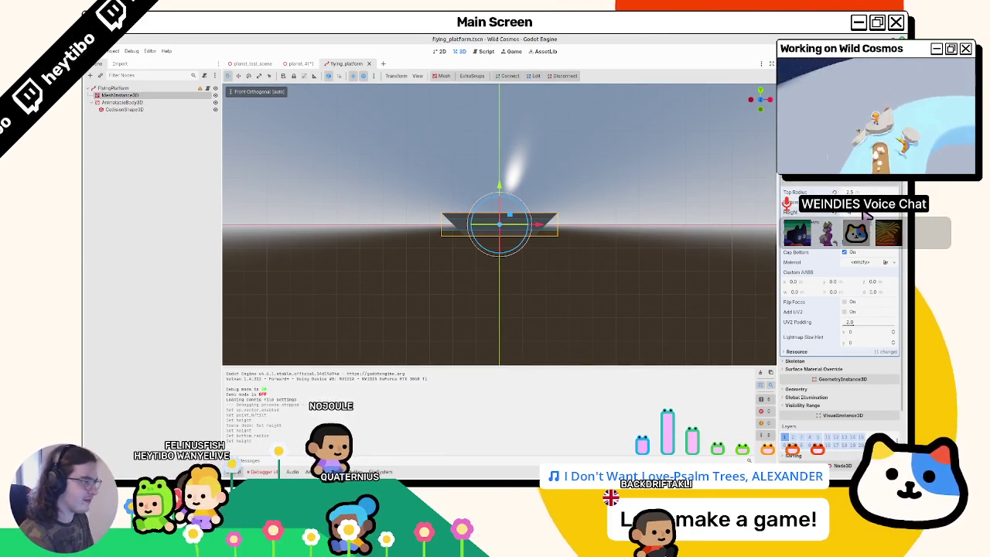
Return to planet_4 and orbit in to select the disc platform riding the path
left_click(251, 63)
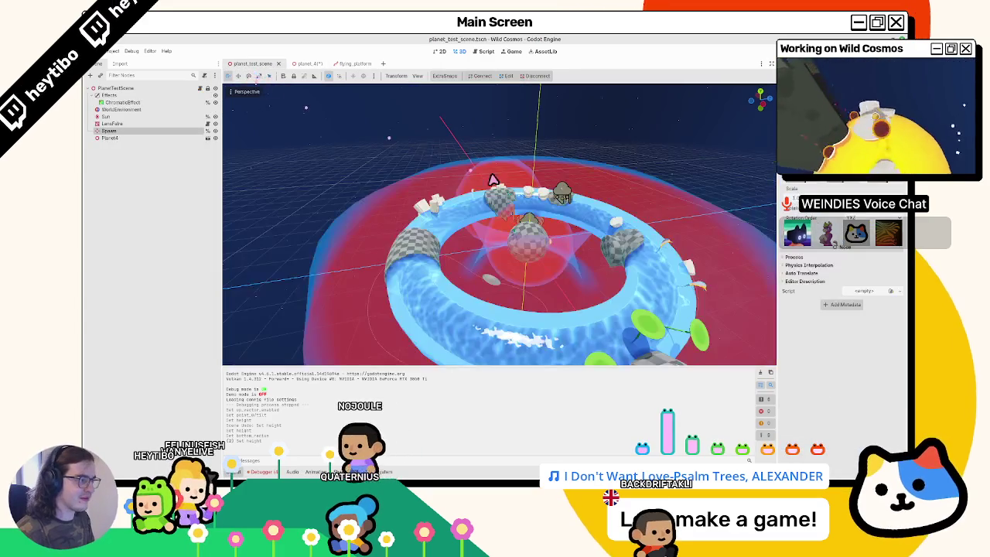
left_click(298, 64)
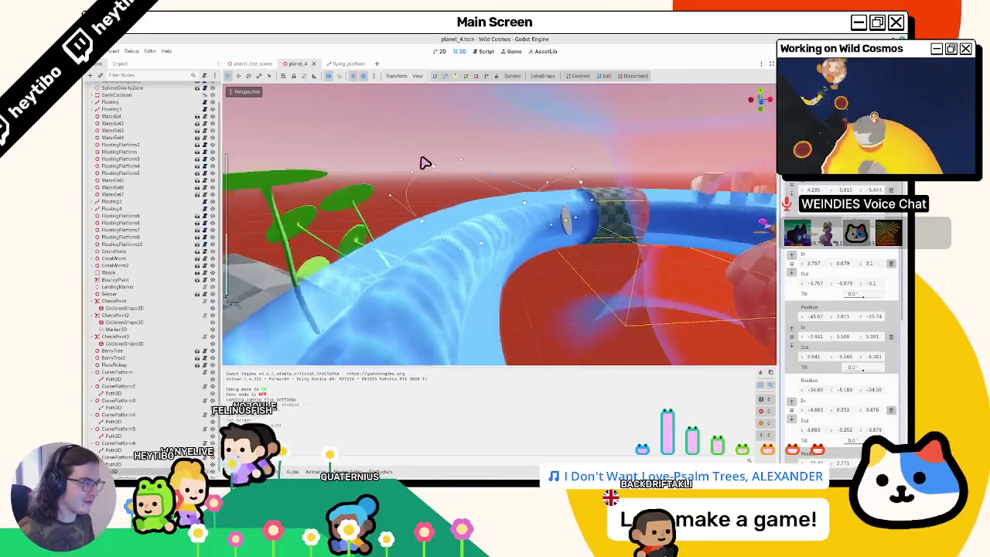
mouse_move(425, 163)
left_mouse_down()
mouse_move(449, 188)
mouse_move(448, 206)
left_mouse_up()
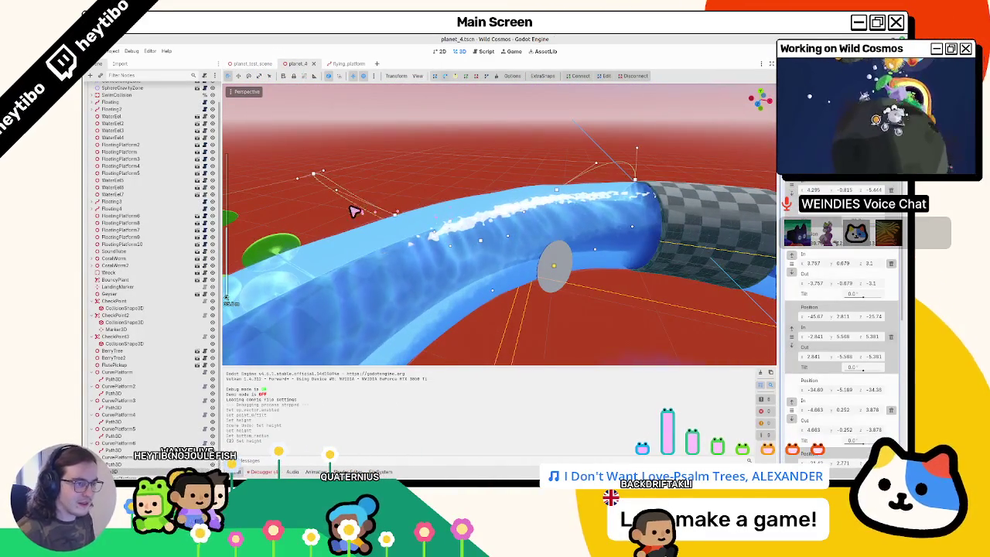
left_click_drag(354, 210, 347, 219)
scroll(166, 343, "down", 1)
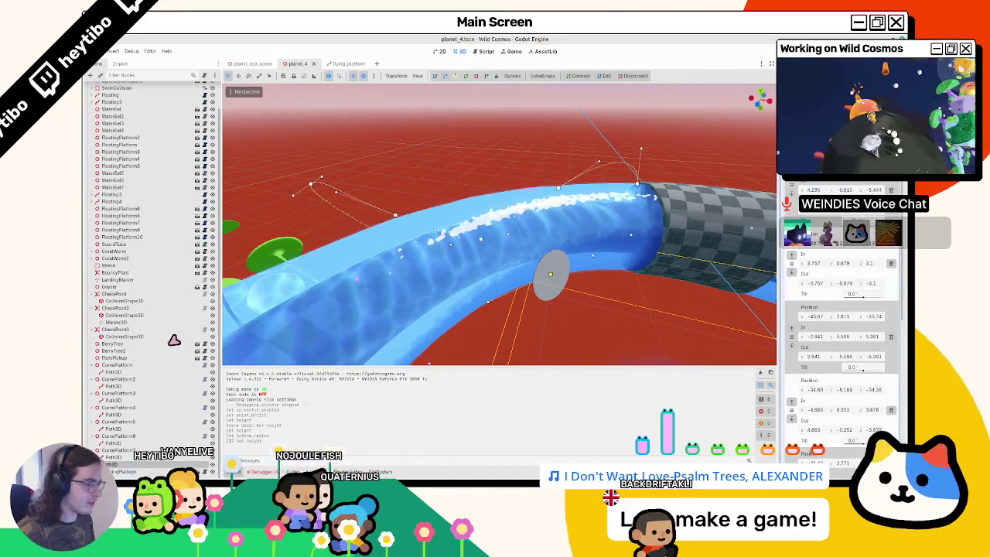
left_click(550, 274)
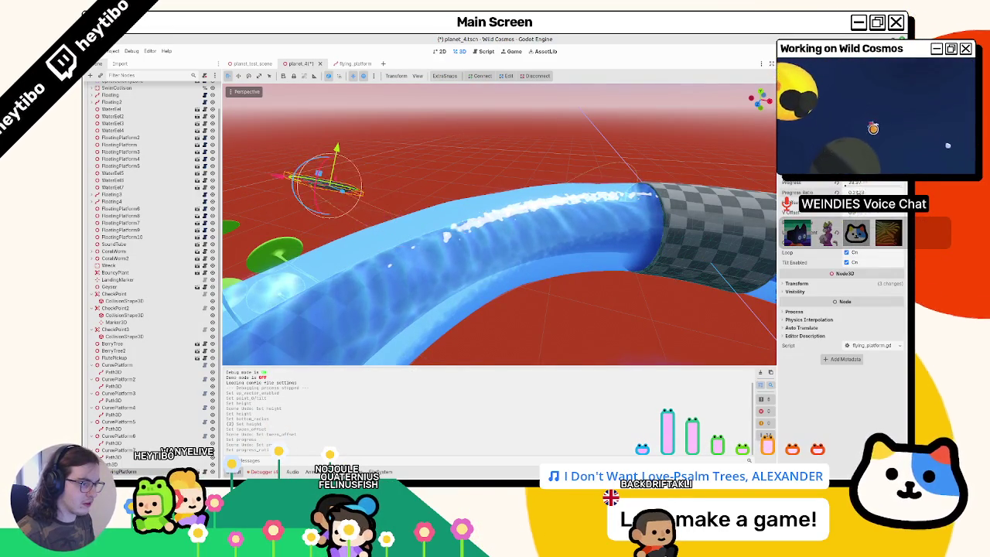
left_click_drag(495, 255, 540, 258)
mouse_move(577, 261)
left_mouse_down()
mouse_move(460, 266)
mouse_move(436, 192)
mouse_move(354, 215)
mouse_move(364, 218)
left_mouse_up()
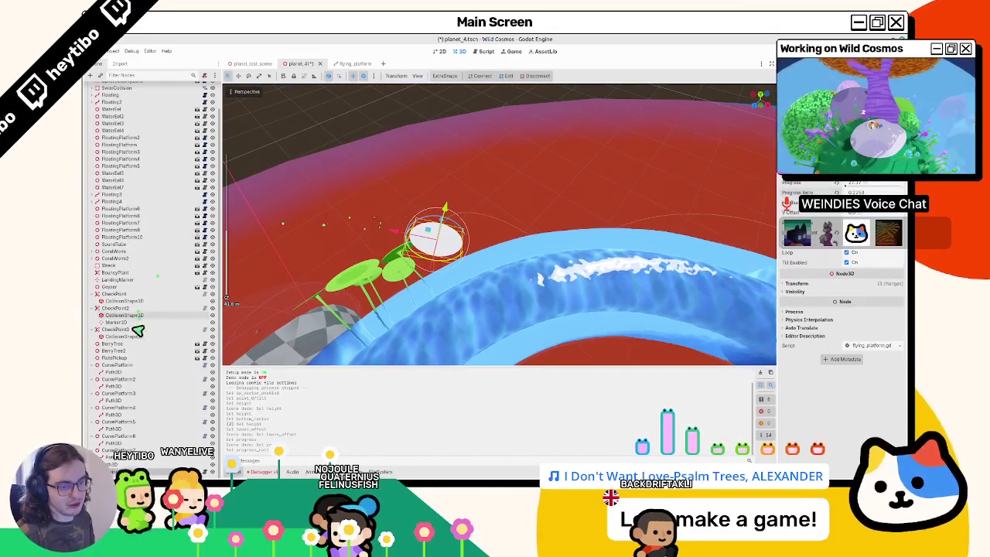
Tilt one point of the platform's Path3D curve and check how the disc banks
left_click(143, 470)
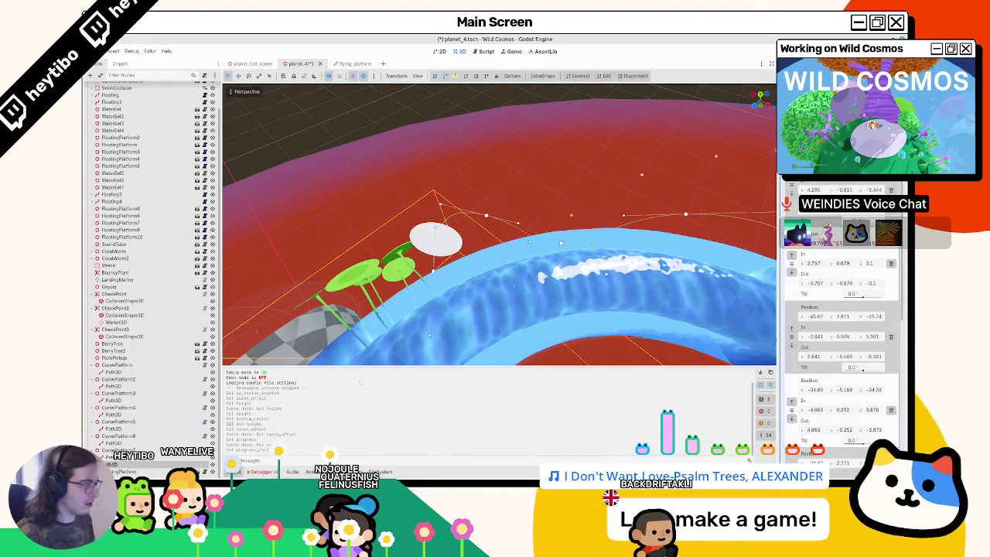
left_click_drag(865, 297, 882, 297)
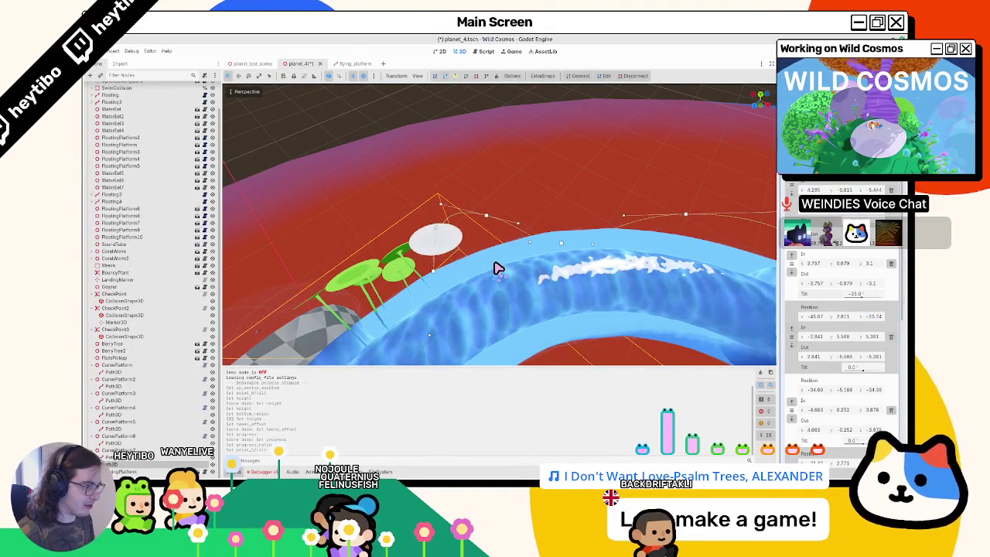
mouse_move(516, 274)
left_mouse_down()
mouse_move(561, 250)
mouse_move(531, 258)
mouse_move(532, 288)
left_mouse_up()
left_click(460, 309)
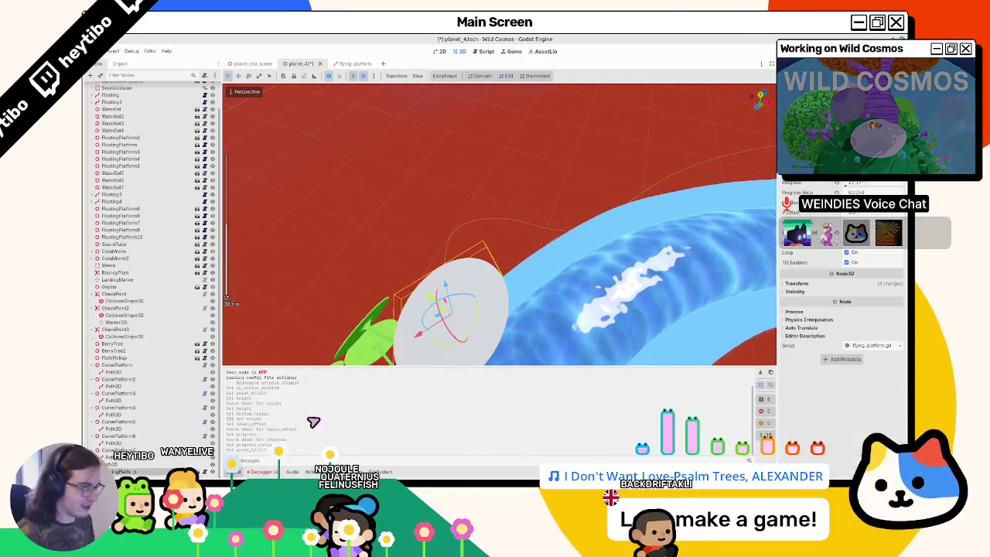
scroll(498, 267, "down", 3)
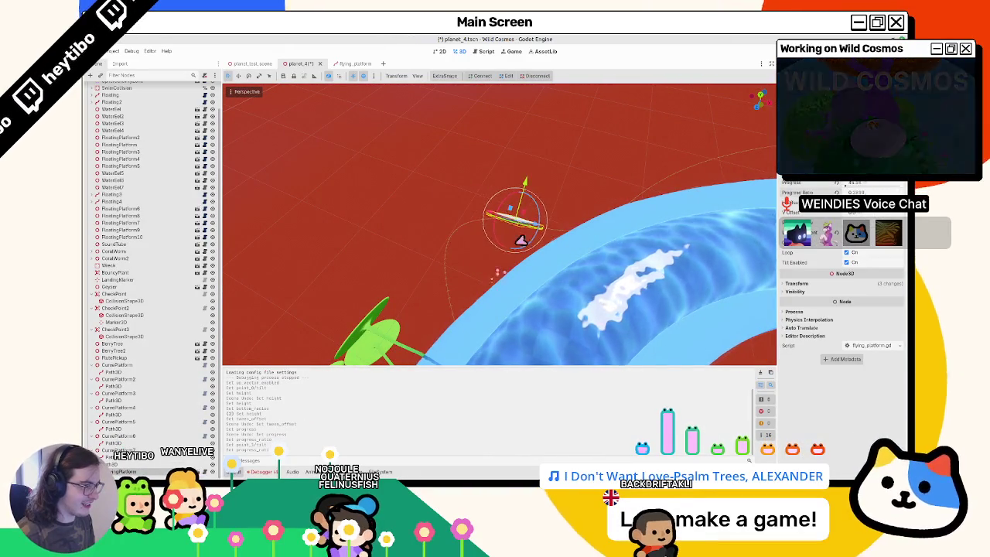
mouse_move(497, 273)
left_mouse_down()
mouse_move(531, 239)
mouse_move(470, 252)
mouse_move(516, 268)
left_mouse_up()
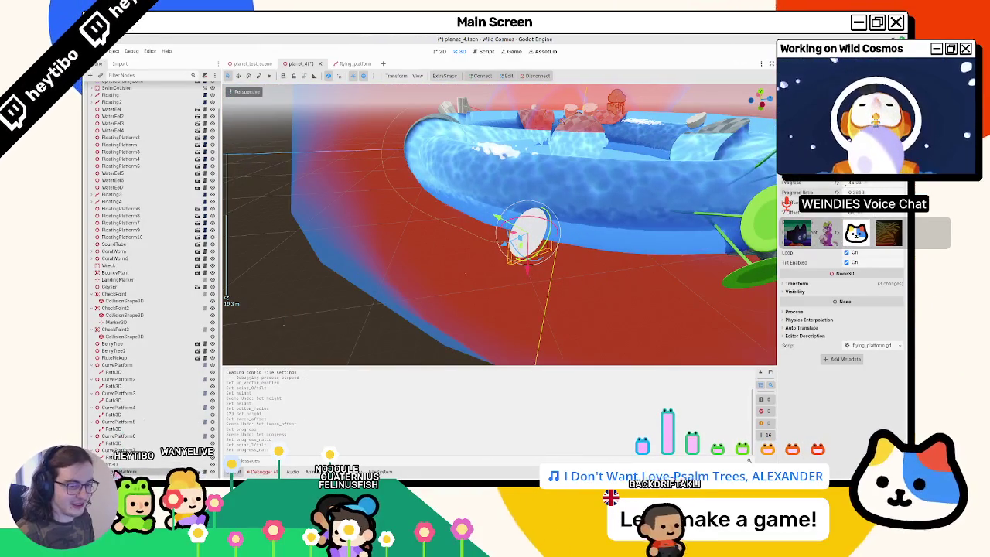
Adjust another curve point's tilt, then reselect the platform to see it bank
left_click(503, 247)
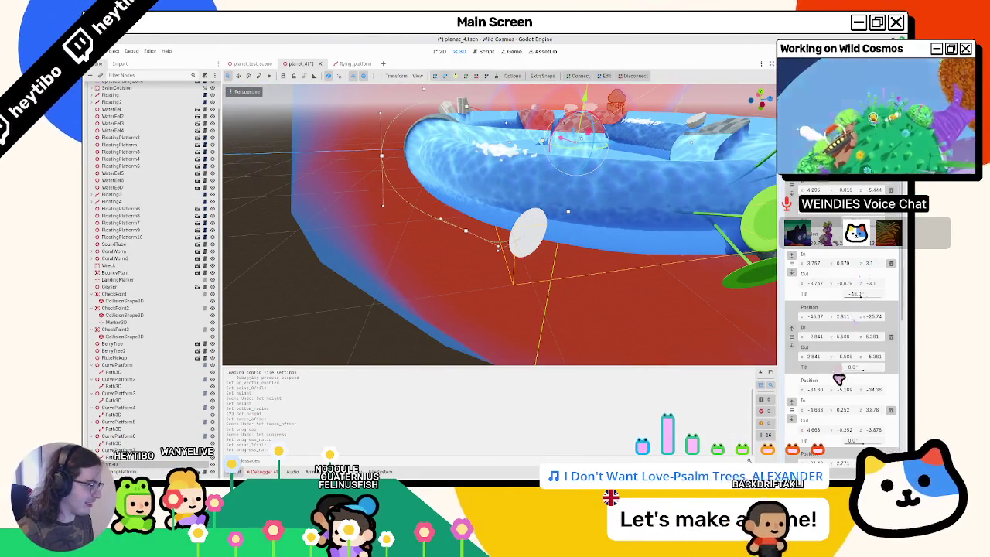
left_click_drag(839, 379, 859, 379)
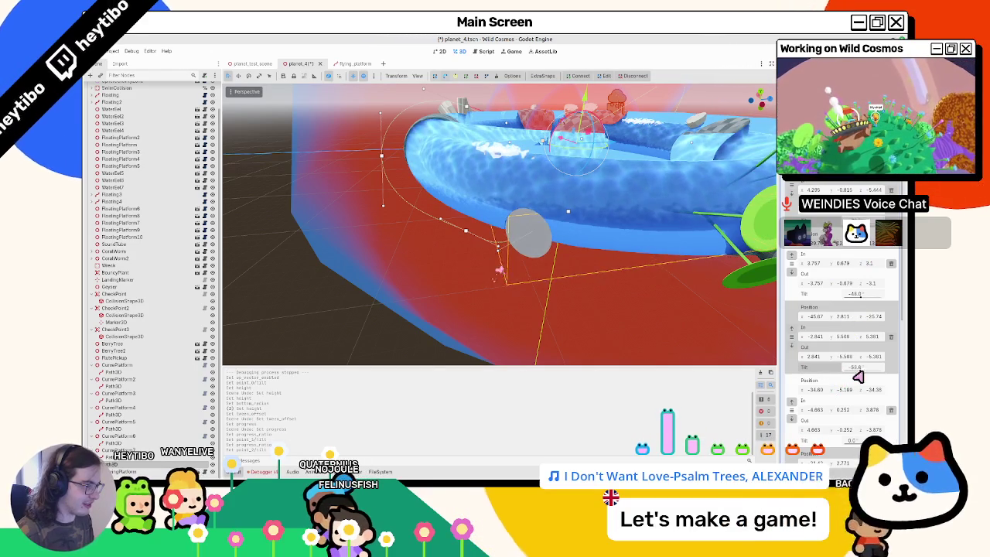
key("f")
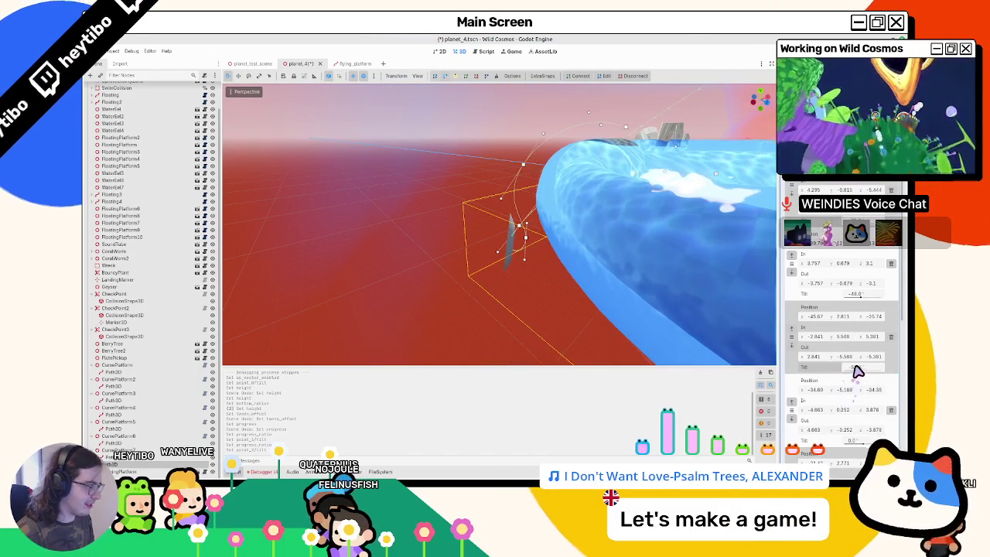
mouse_move(428, 273)
left_mouse_down()
mouse_move(552, 250)
mouse_move(503, 248)
mouse_move(496, 232)
left_mouse_up()
left_click(520, 236)
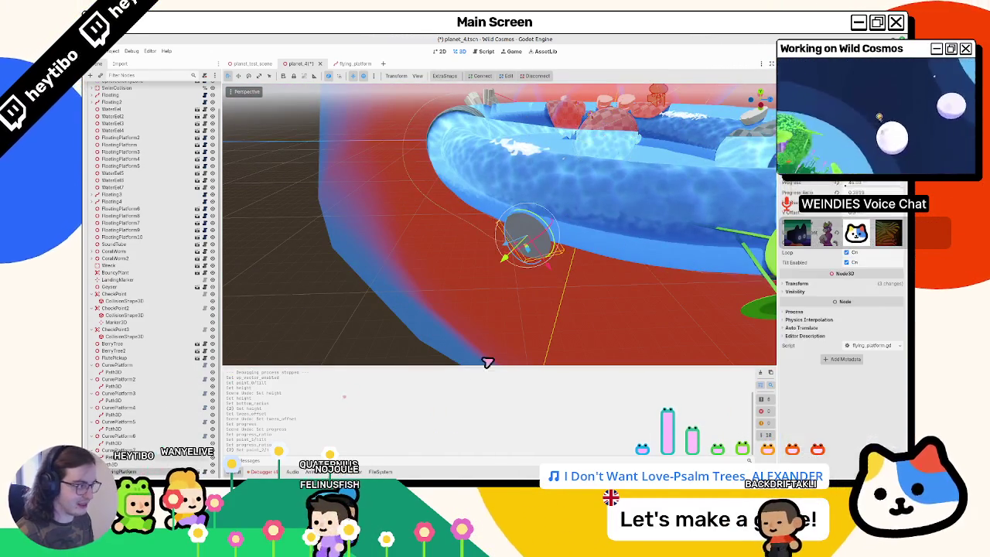